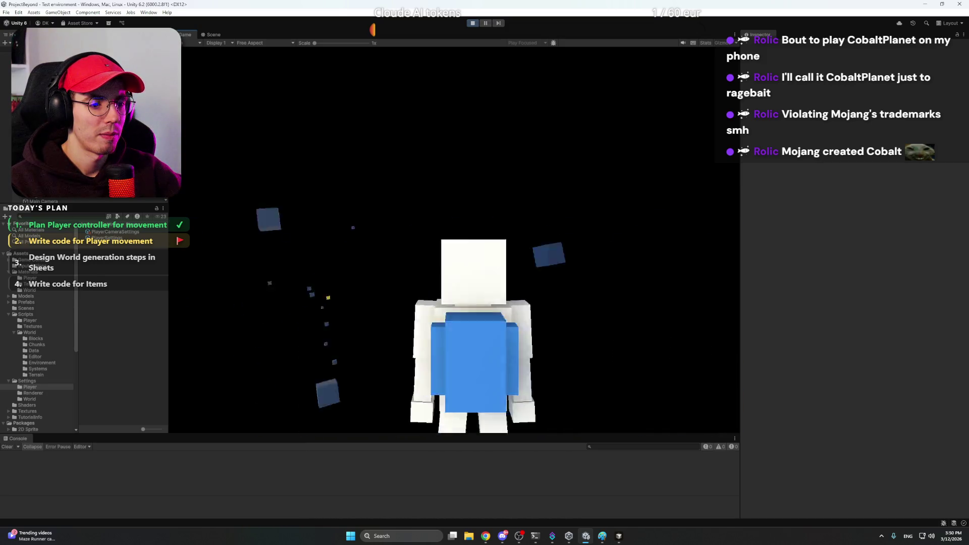
Review the PlayerCameraSettings asset, run a fresh play test, then stop and select Planet.
{"action": "left_click", "coordinate": [472, 23]}
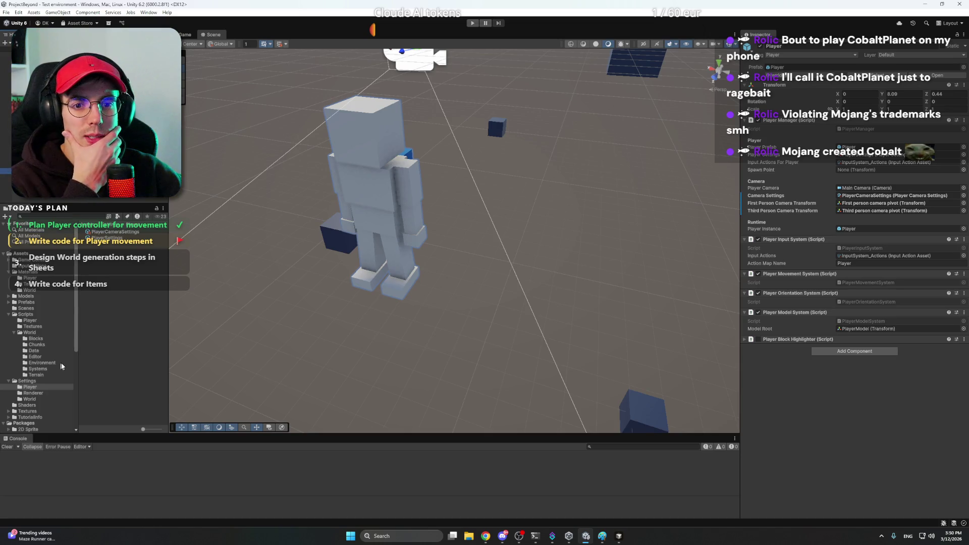
{"action": "left_click", "coordinate": [104, 233]}
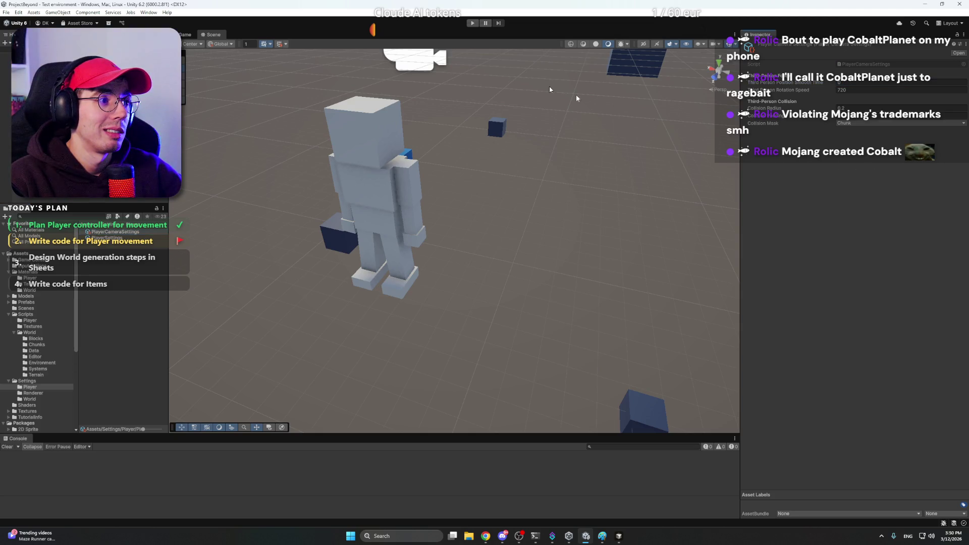
{"action": "left_click", "coordinate": [469, 24]}
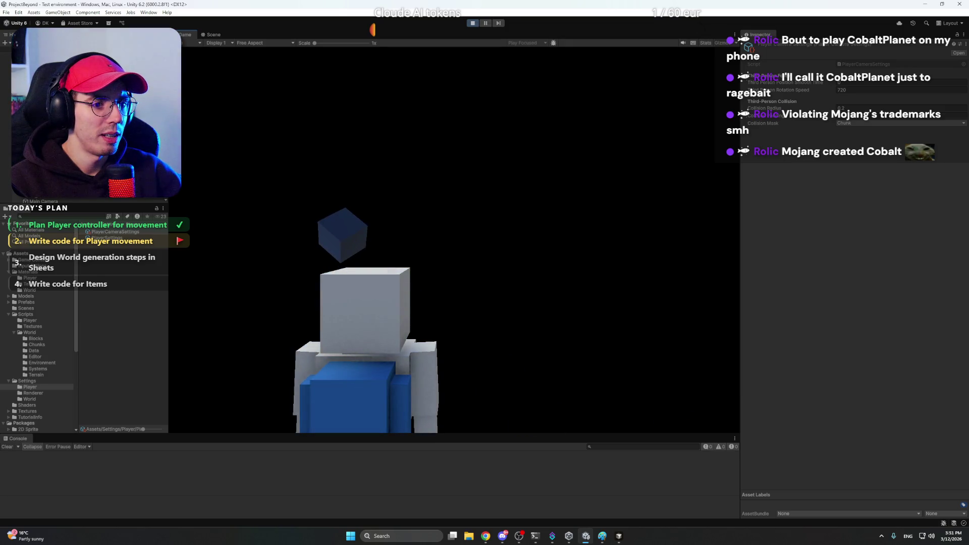
{"action": "left_click", "coordinate": [474, 23]}
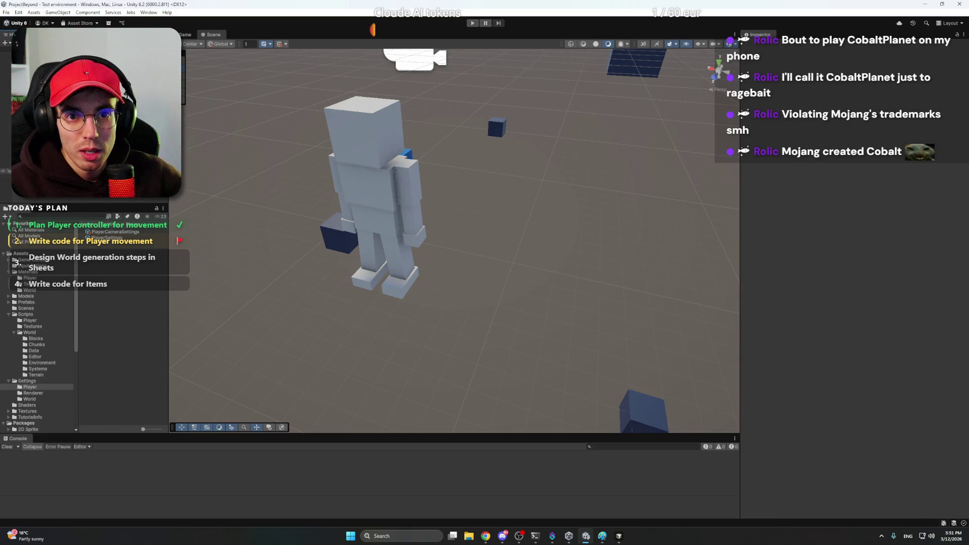
{"action": "left_click", "coordinate": [30, 165]}
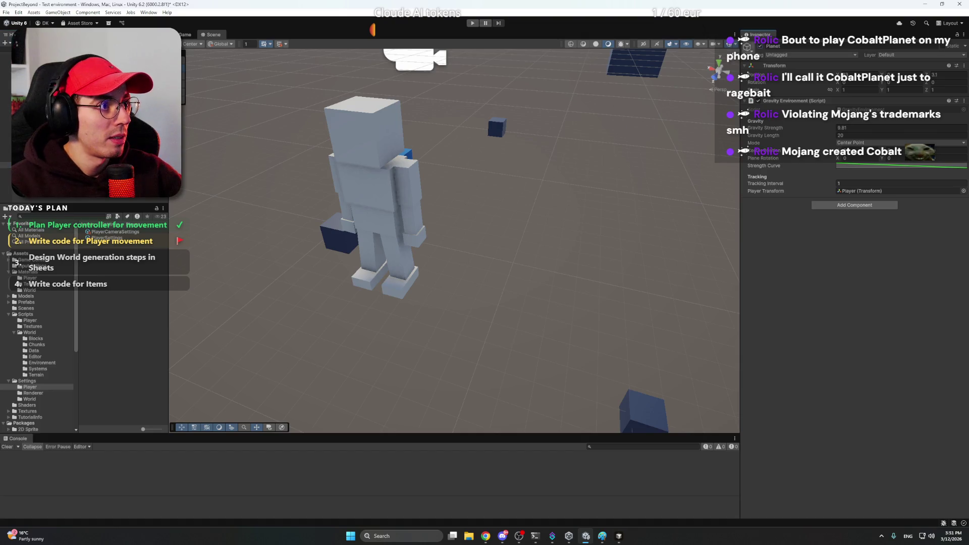
Frame and select the Planet, then open its Gravity Environment strength curve.
{"action": "key", "text": "f"}
{"action": "left_click", "coordinate": [113, 197]}
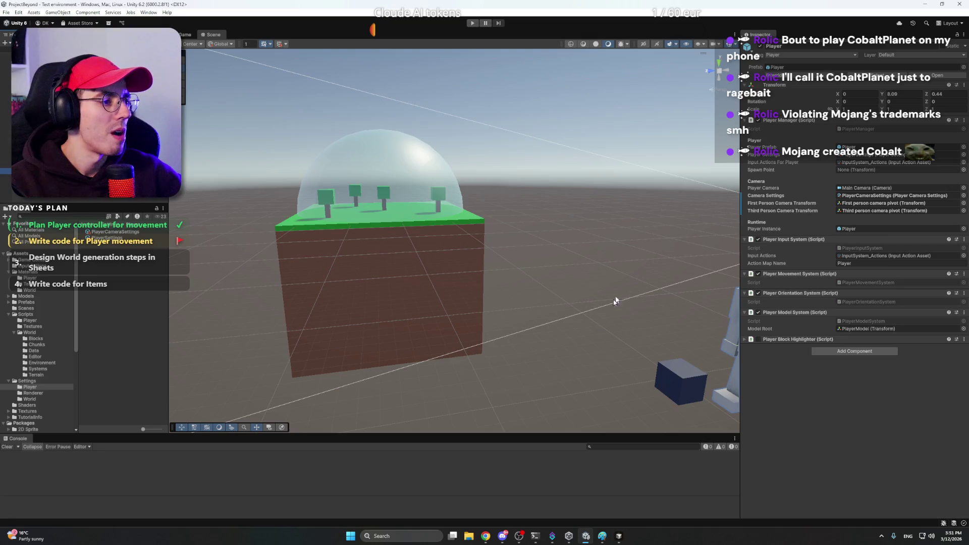
{"action": "left_click", "coordinate": [318, 217]}
{"action": "left_click", "coordinate": [318, 217]}
{"action": "left_click", "coordinate": [318, 217]}
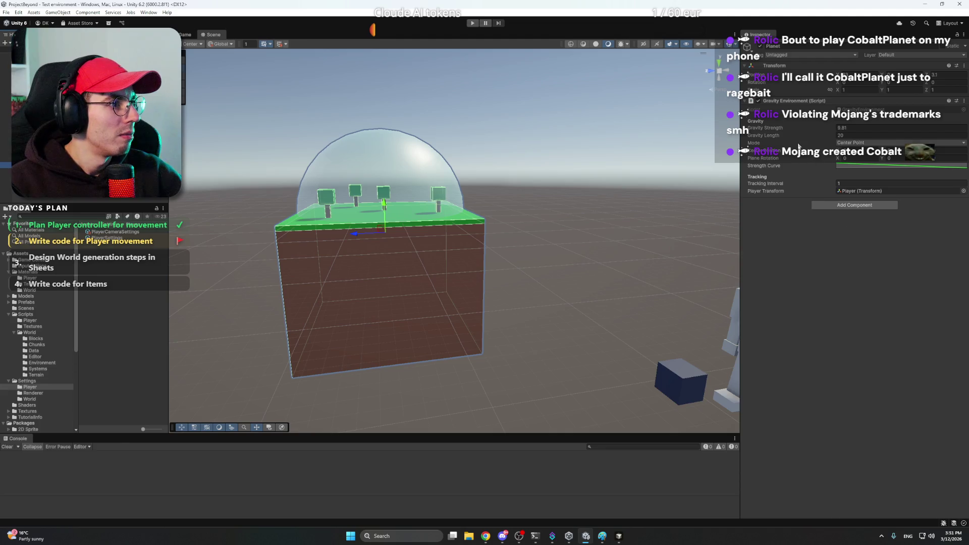
{"action": "left_click", "coordinate": [879, 167]}
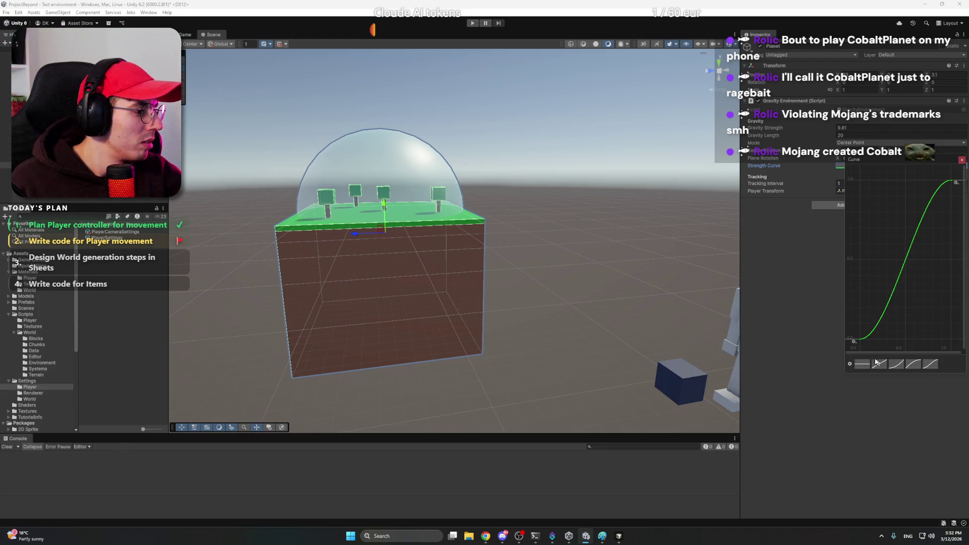
Set the strength curve's first key to exactly 1.
{"action": "left_click_drag", "start_coordinate": [861, 341], "coordinate": [861, 286]}
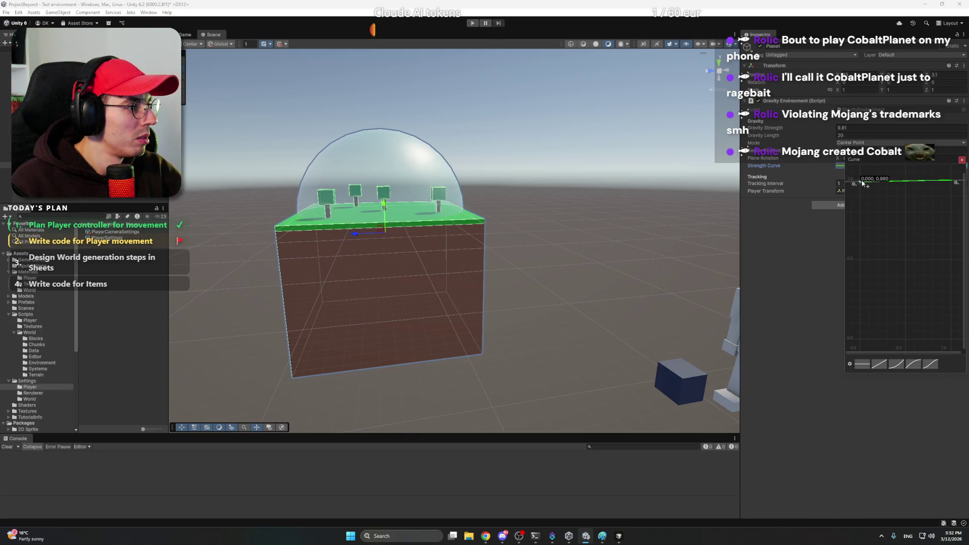
{"action": "right_click", "coordinate": [862, 183]}
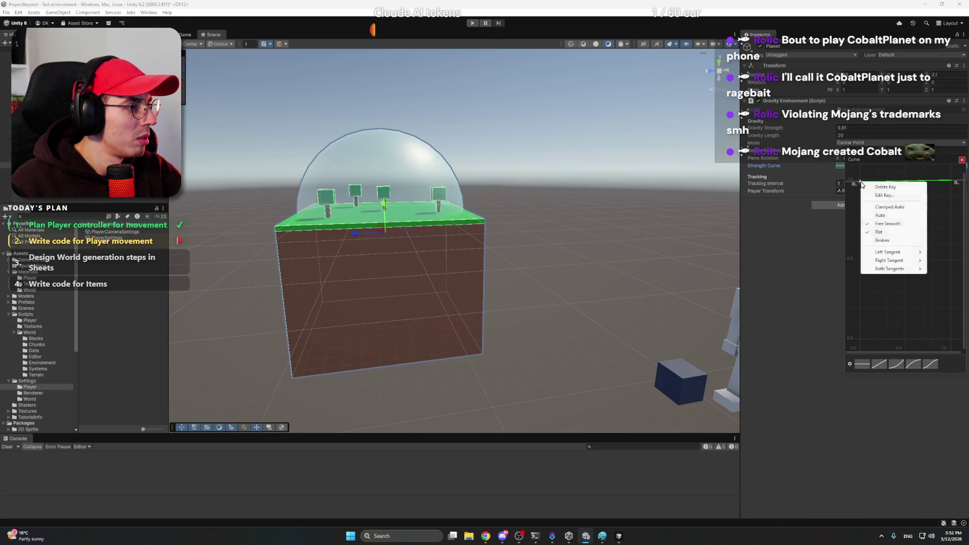
{"action": "left_click", "coordinate": [888, 196]}
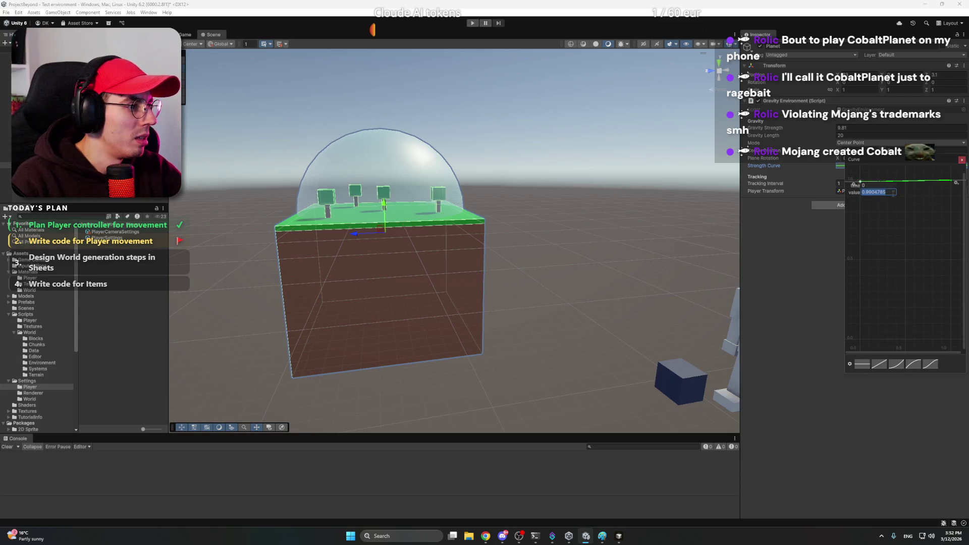
{"action": "key", "text": "Return"}
{"action": "left_click", "coordinate": [952, 181]}
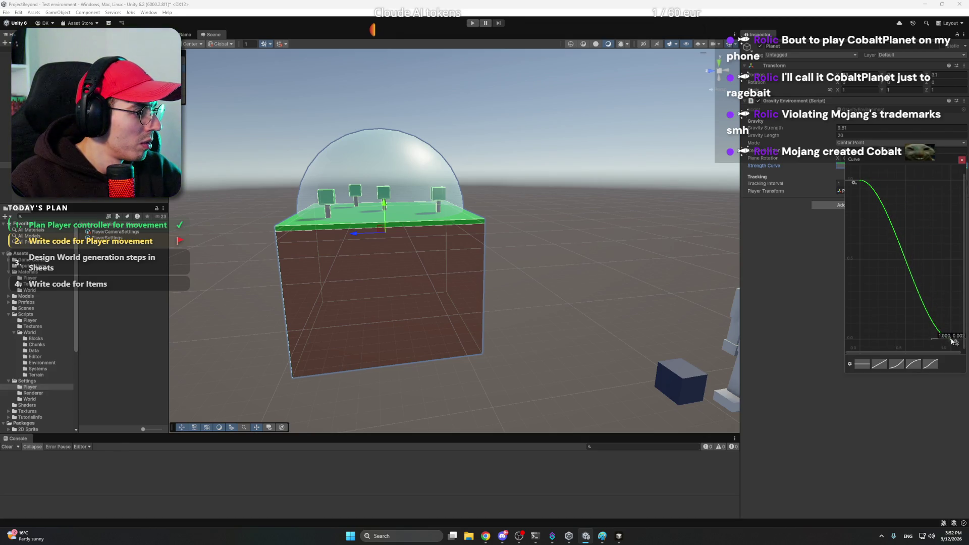
Set the curve's end key to 0 and make the curve drop steeply into it.
{"action": "right_click", "coordinate": [952, 341]}
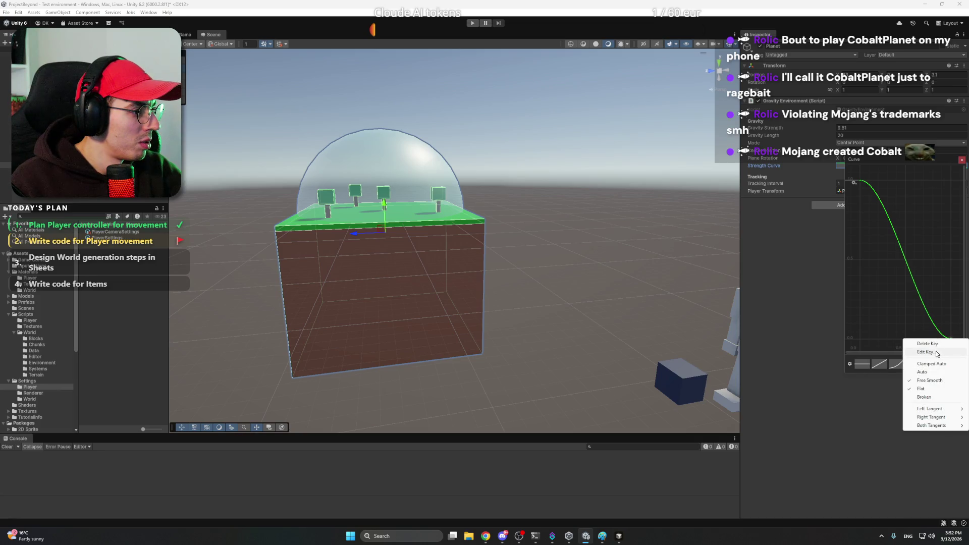
{"action": "left_click", "coordinate": [937, 353]}
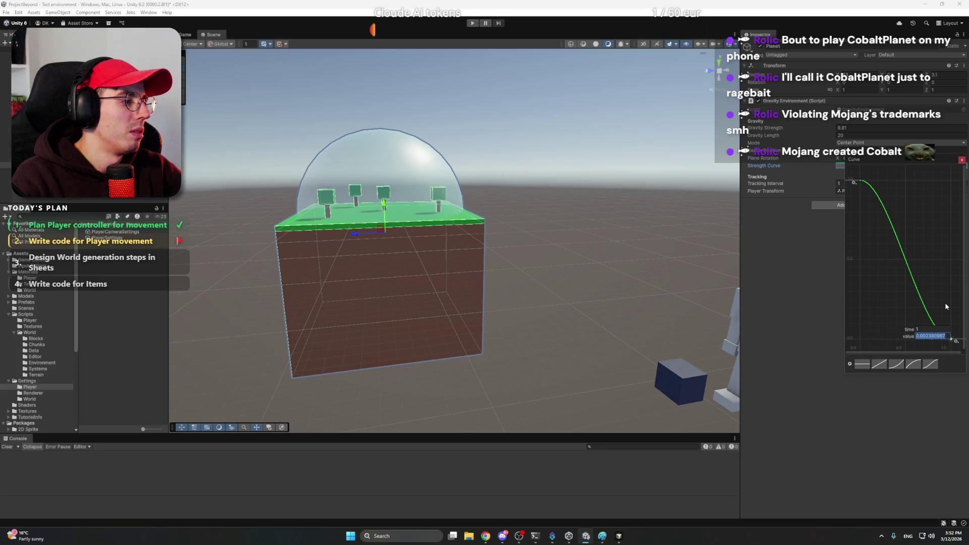
{"action": "type", "text": "0"}
{"action": "key", "text": "Return"}
{"action": "left_click_drag", "start_coordinate": [932, 341], "coordinate": [951, 295]}
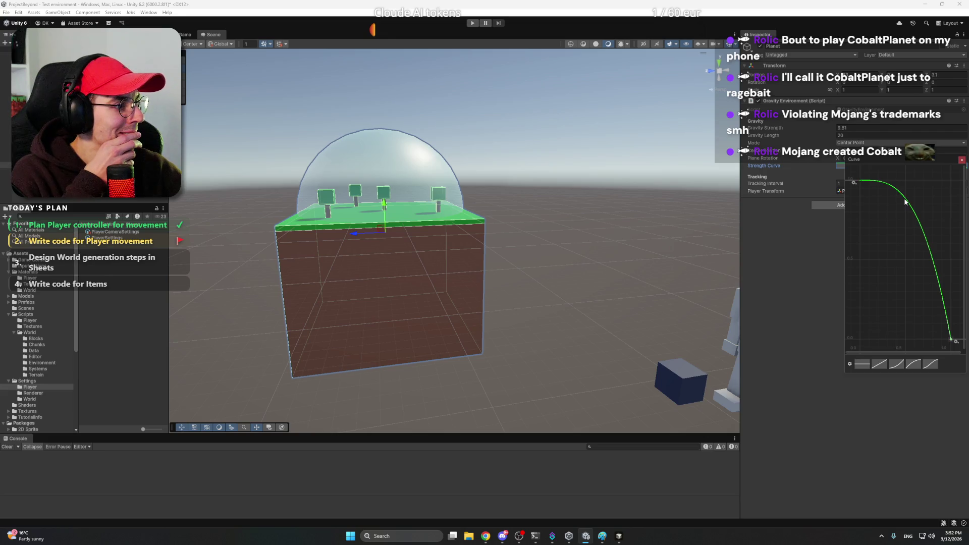
Close the curve editor and reselect the Planet with a slight view orbit.
{"action": "mouse_move", "coordinate": [929, 162]}
{"action": "left_mouse_down"}
{"action": "mouse_move", "coordinate": [891, 205]}
{"action": "mouse_move", "coordinate": [807, 237]}
{"action": "mouse_move", "coordinate": [883, 227]}
{"action": "mouse_move", "coordinate": [906, 234]}
{"action": "mouse_move", "coordinate": [832, 216]}
{"action": "mouse_move", "coordinate": [838, 223]}
{"action": "left_mouse_up"}
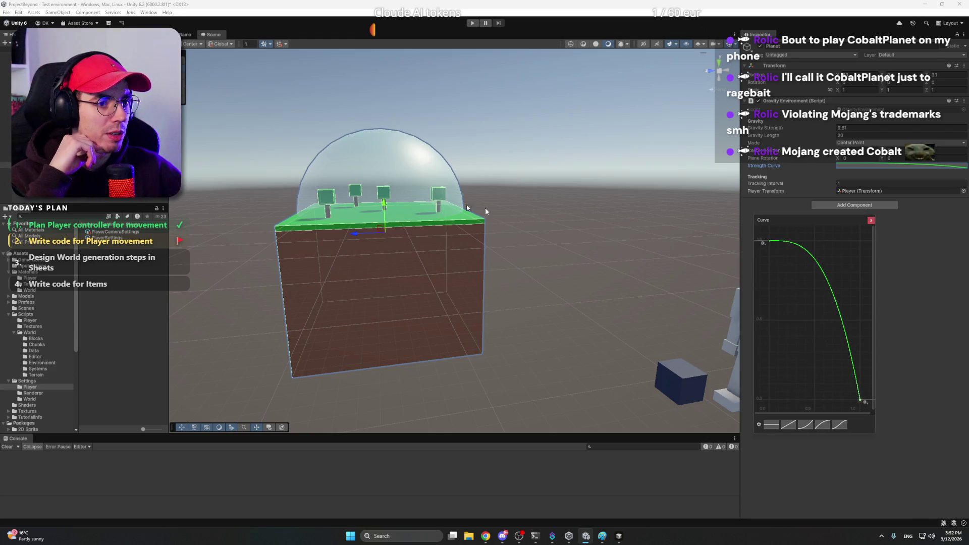
{"action": "left_click", "coordinate": [872, 222]}
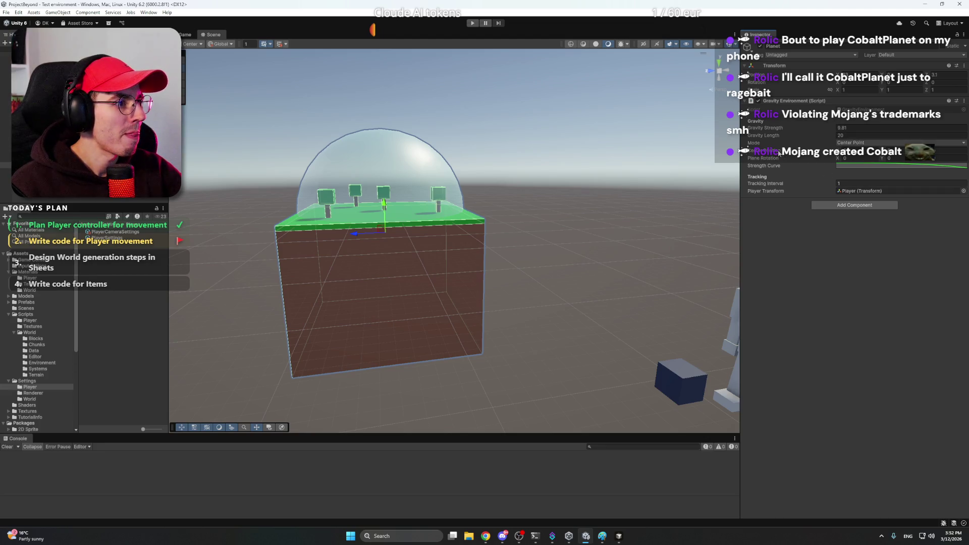
{"action": "left_click", "coordinate": [31, 164]}
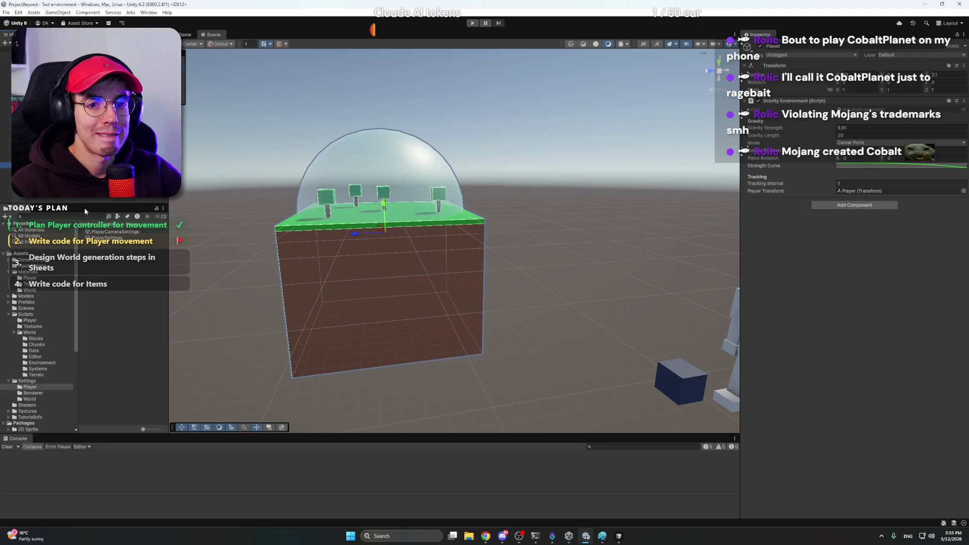
{"action": "mouse_move", "coordinate": [343, 235]}
{"action": "left_mouse_down"}
{"action": "mouse_move", "coordinate": [367, 222]}
{"action": "mouse_move", "coordinate": [515, 235]}
{"action": "left_mouse_up"}
Copy the Planet's Gravity Environment component, then remove it from the Planet.
{"action": "scroll", "coordinate": [91, 126], "scroll_direction": "down", "scroll_amount": 1}
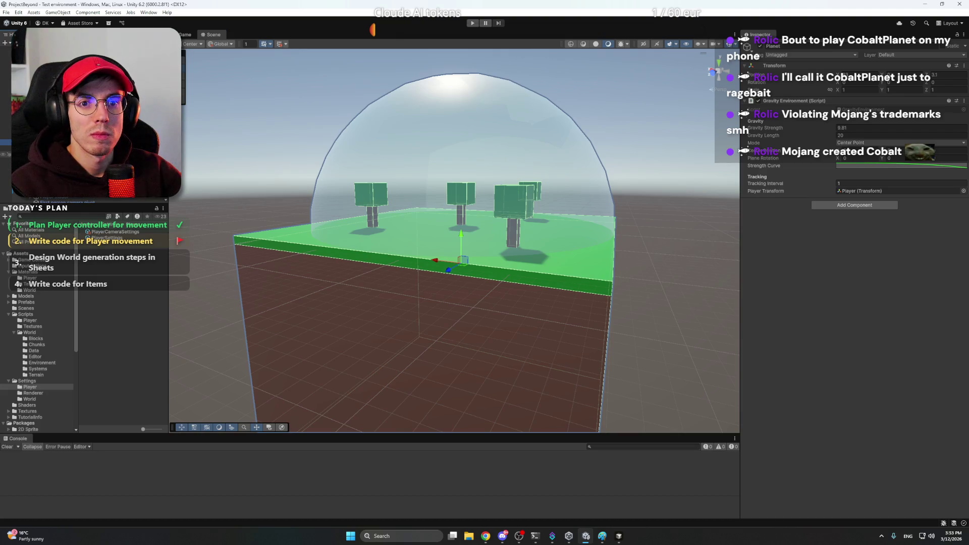
{"action": "left_click", "coordinate": [605, 153]}
{"action": "left_click", "coordinate": [604, 153]}
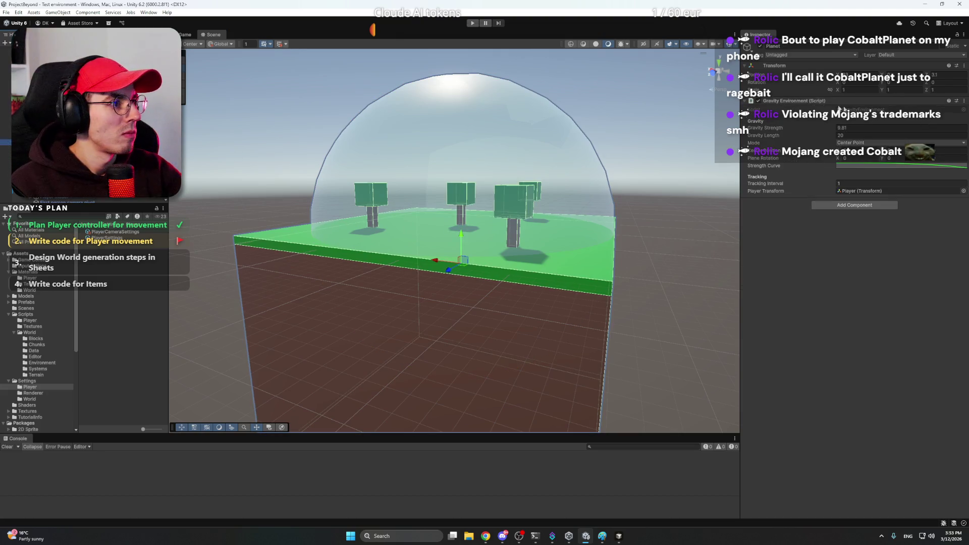
{"action": "left_click", "coordinate": [965, 100]}
{"action": "left_click", "coordinate": [912, 163]}
{"action": "left_click", "coordinate": [964, 101]}
{"action": "left_click", "coordinate": [920, 139]}
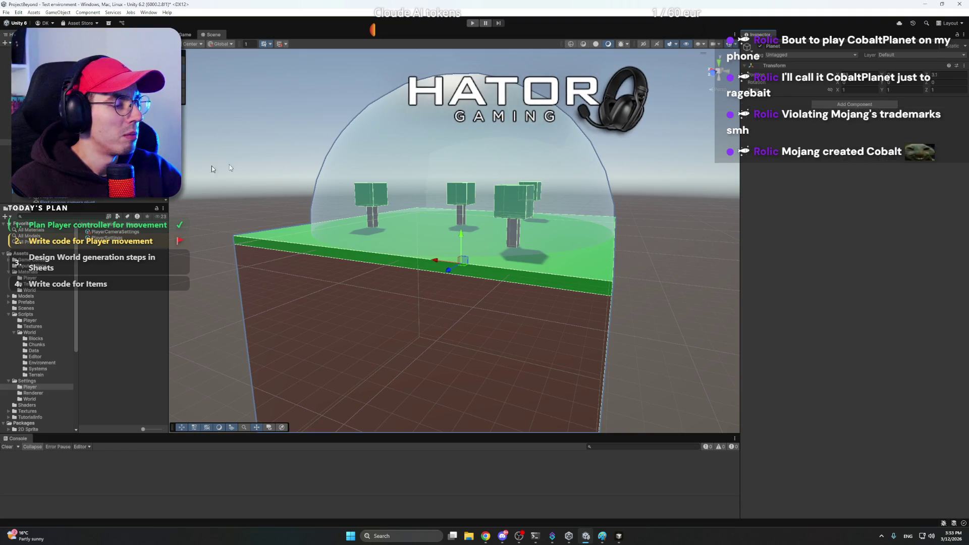
Paste the Gravity Environment as a new component on the Atmosphere sphere.
{"action": "left_click", "coordinate": [8, 160]}
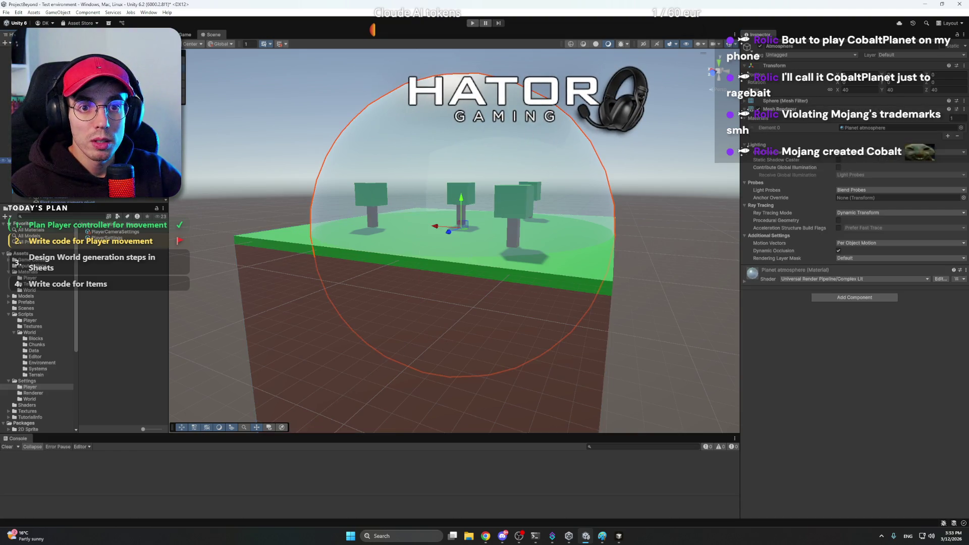
{"action": "left_click", "coordinate": [965, 109]}
{"action": "left_click", "coordinate": [932, 182]}
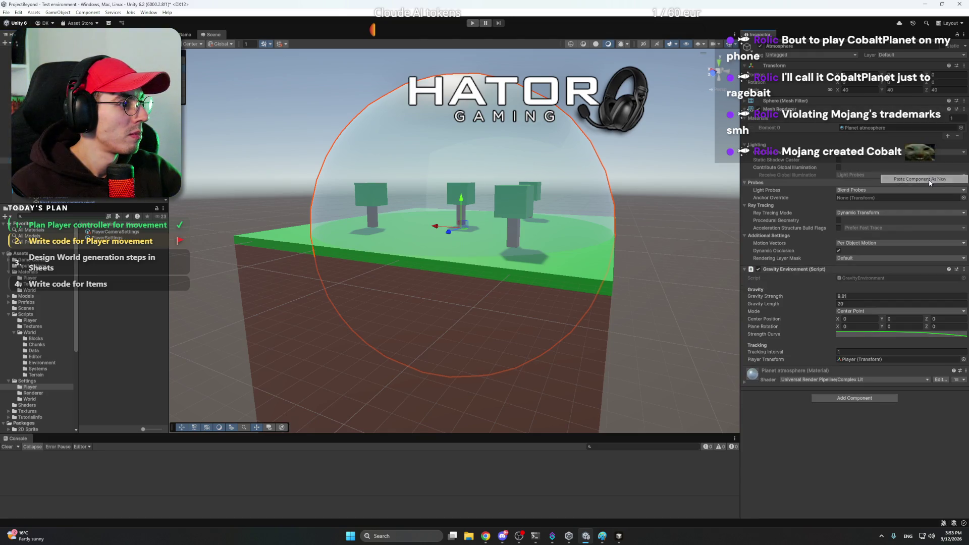
{"action": "scroll", "coordinate": [544, 248], "scroll_direction": "up", "scroll_amount": 5}
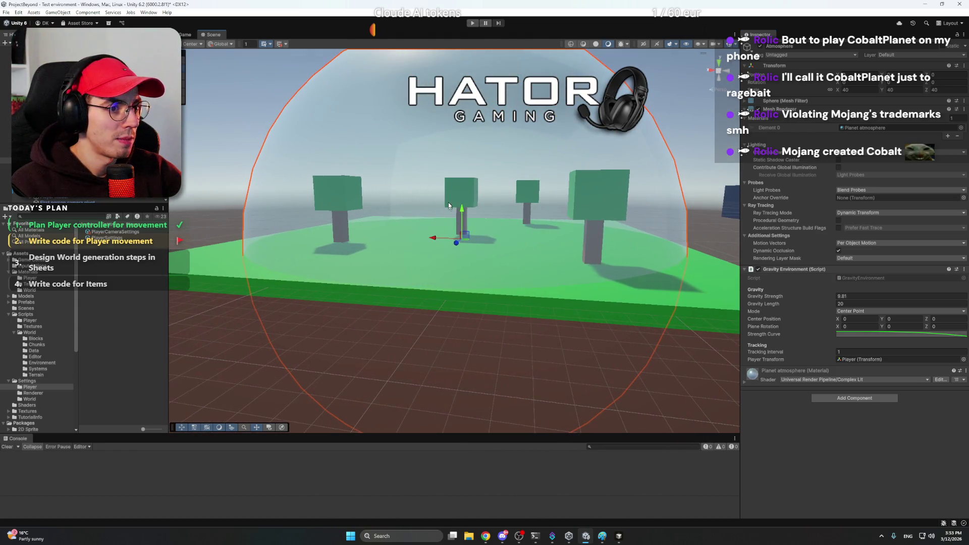
{"action": "left_click", "coordinate": [218, 176]}
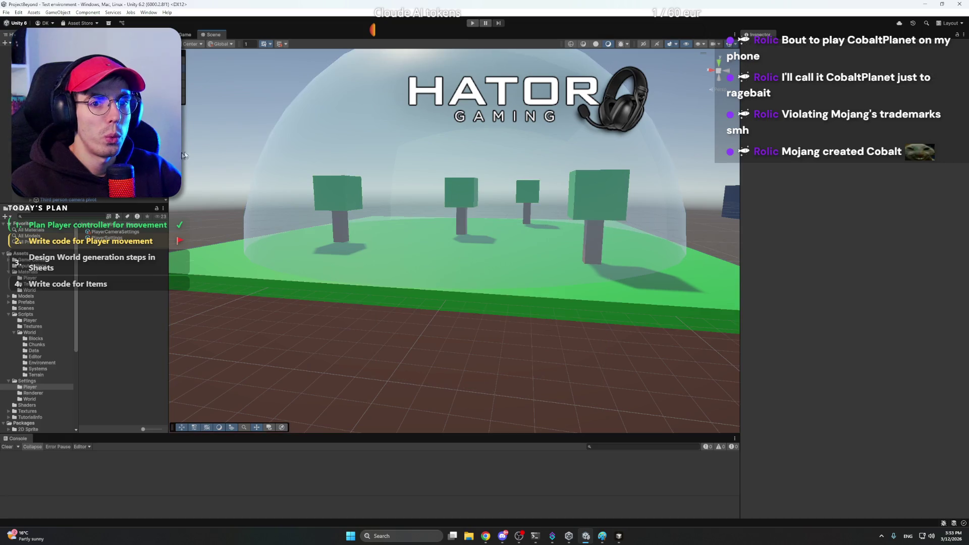
{"action": "left_click", "coordinate": [27, 314]}
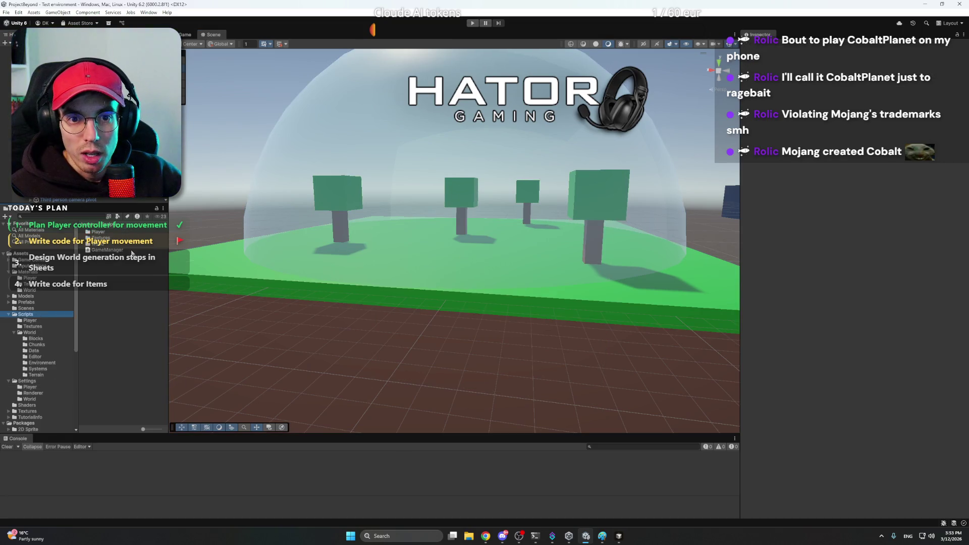
View the GravityEnvironment script under World/Environment, then bring up PlayerManager.cs in Cursor.
{"action": "double_click", "coordinate": [106, 245]}
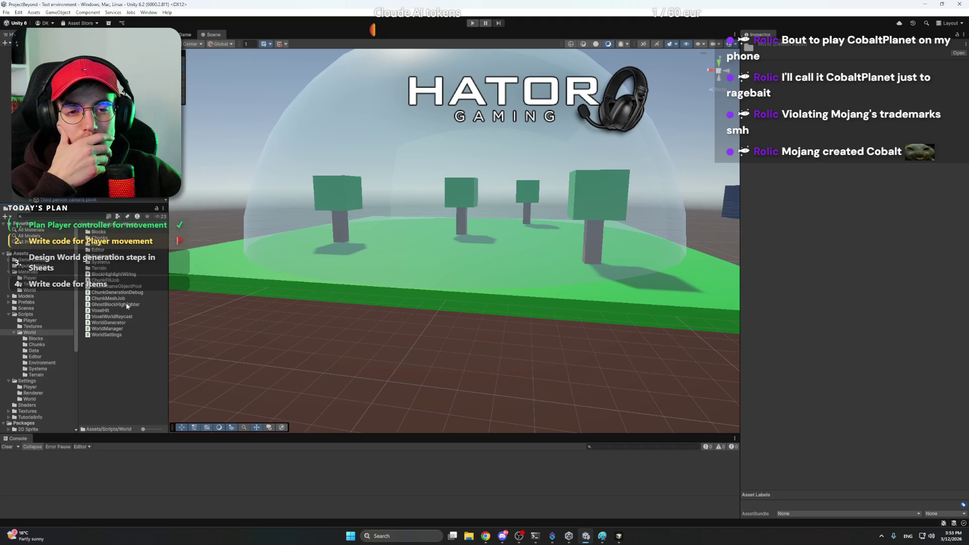
{"action": "double_click", "coordinate": [107, 254]}
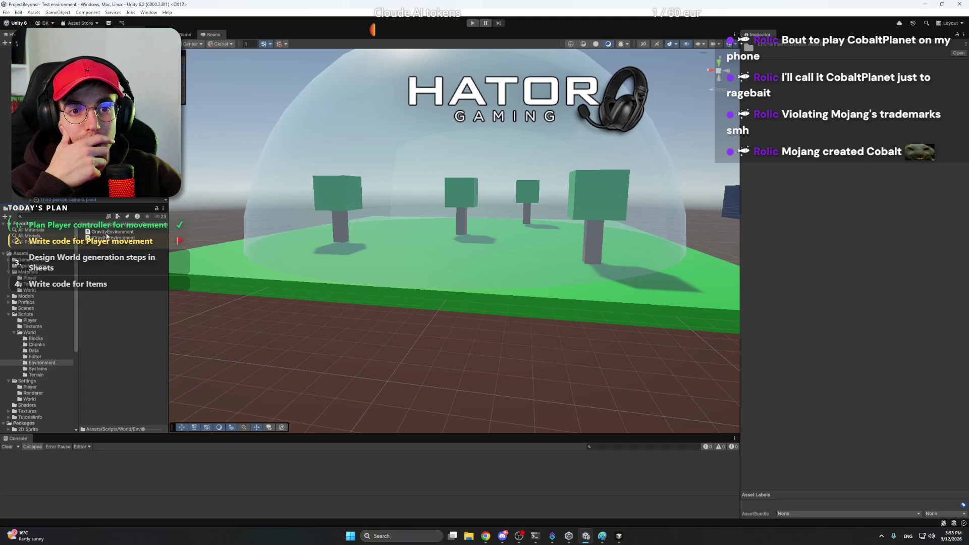
{"action": "left_click", "coordinate": [114, 232]}
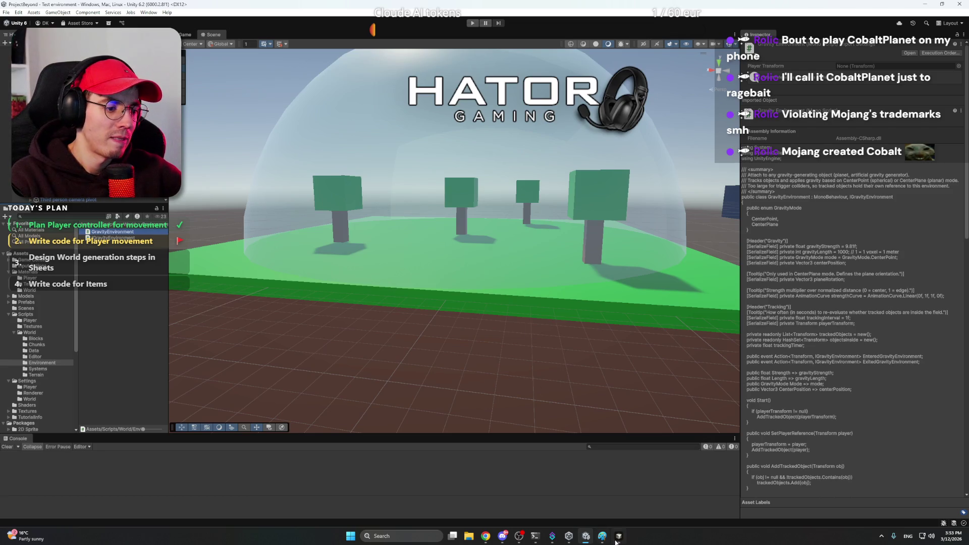
{"action": "mouse_move", "coordinate": [615, 541]}
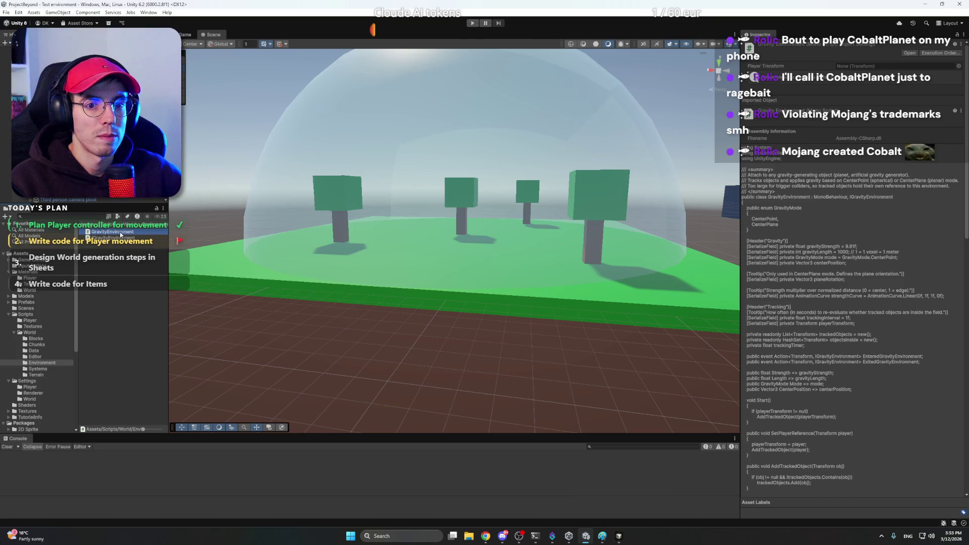
{"action": "left_click", "coordinate": [116, 258]}
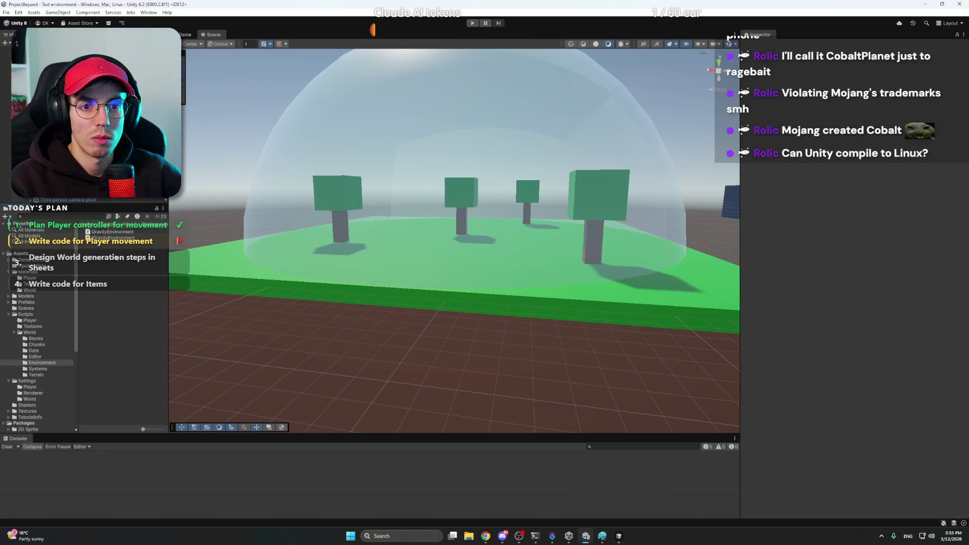
{"action": "left_click", "coordinate": [619, 536]}
{"action": "left_click", "coordinate": [457, 246]}
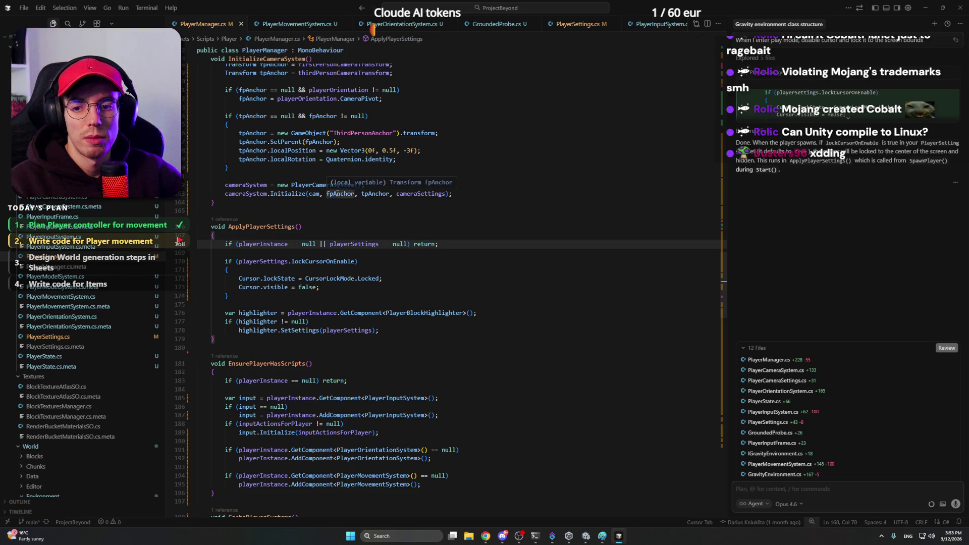
In GravityEnvironment.cs, ask the agent to use the attached object's center as the gravity center.
{"action": "scroll", "coordinate": [332, 114], "scroll_direction": "up", "scroll_amount": 7}
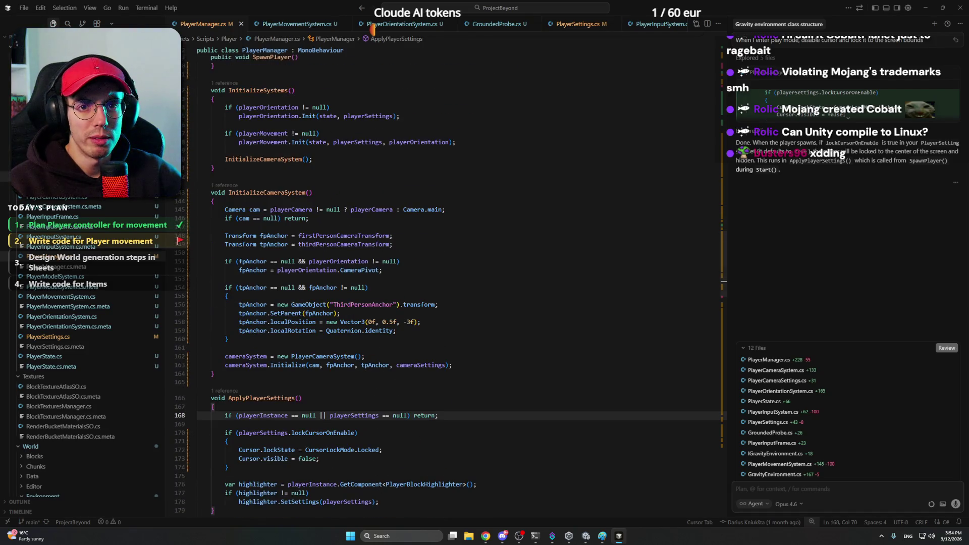
{"action": "key", "text": "ctrl+Tab"}
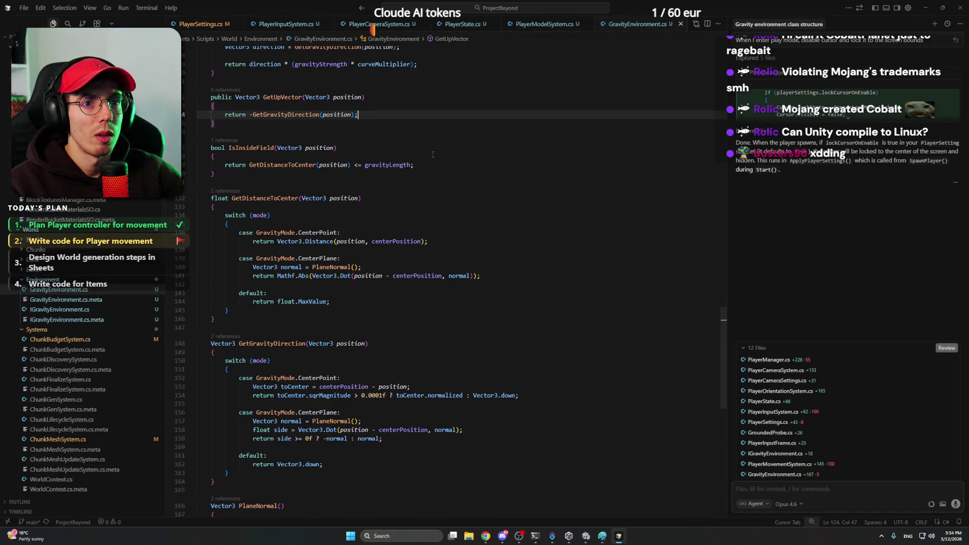
{"action": "scroll", "coordinate": [399, 141], "scroll_direction": "up", "scroll_amount": 4}
{"action": "scroll", "coordinate": [398, 142], "scroll_direction": "down", "scroll_amount": 2}
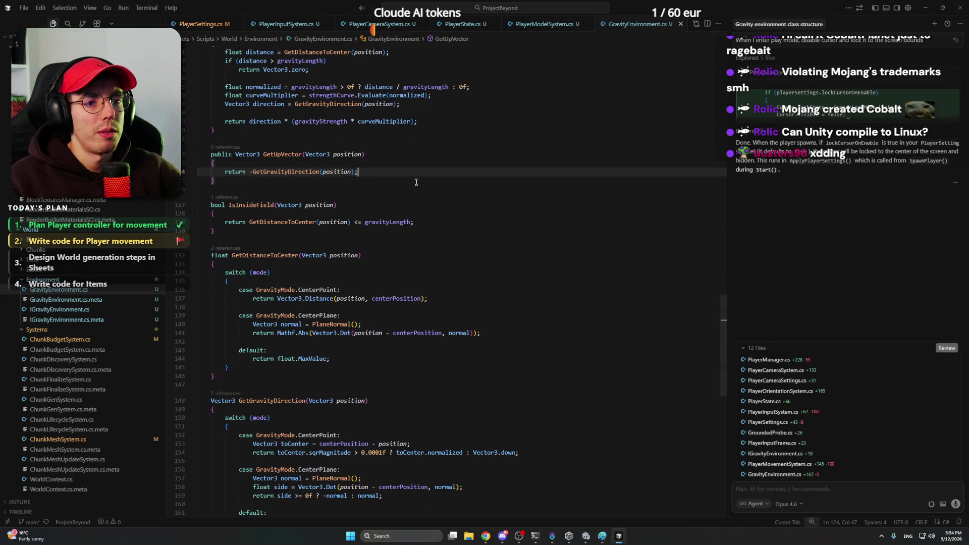
{"action": "left_click", "coordinate": [812, 486]}
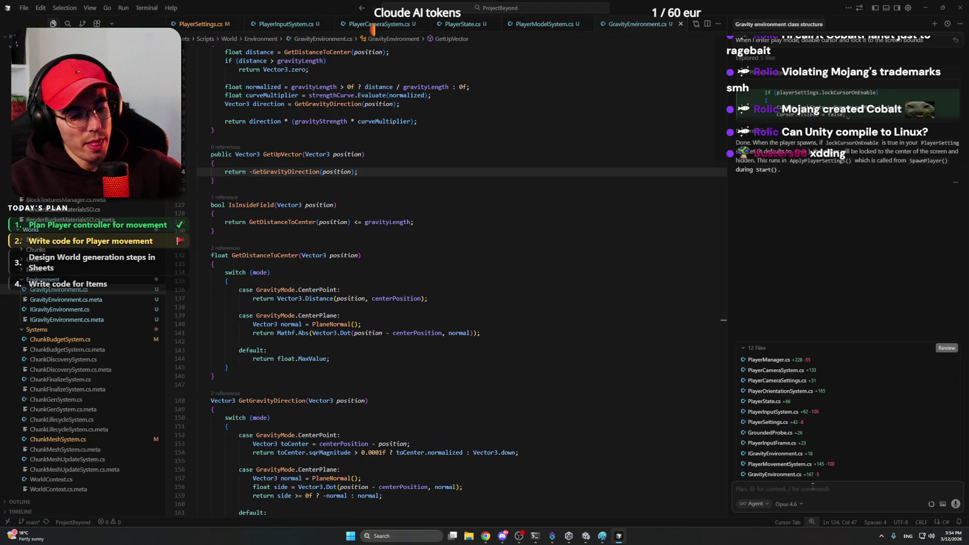
{"action": "type", "text": "Update that the gravity"}
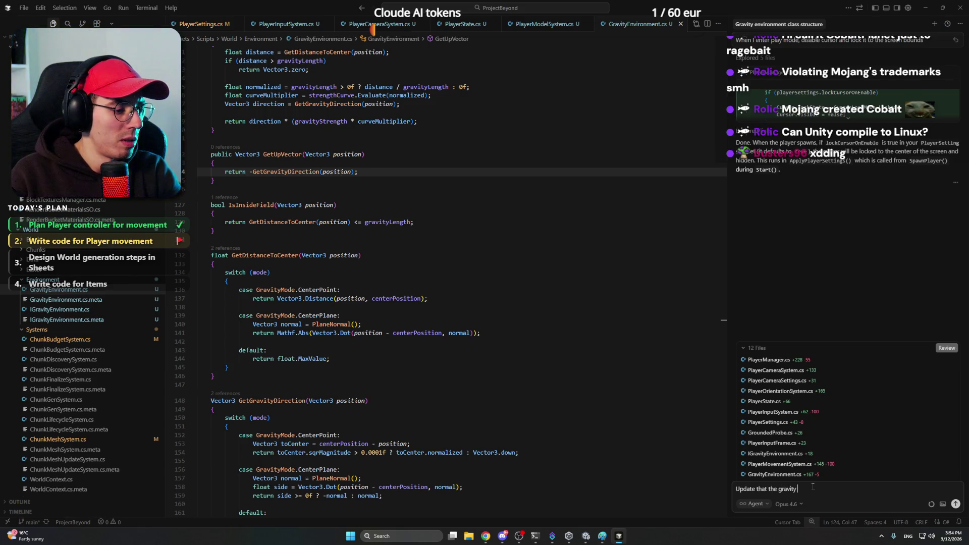
{"action": "type", "text": "t3er"}
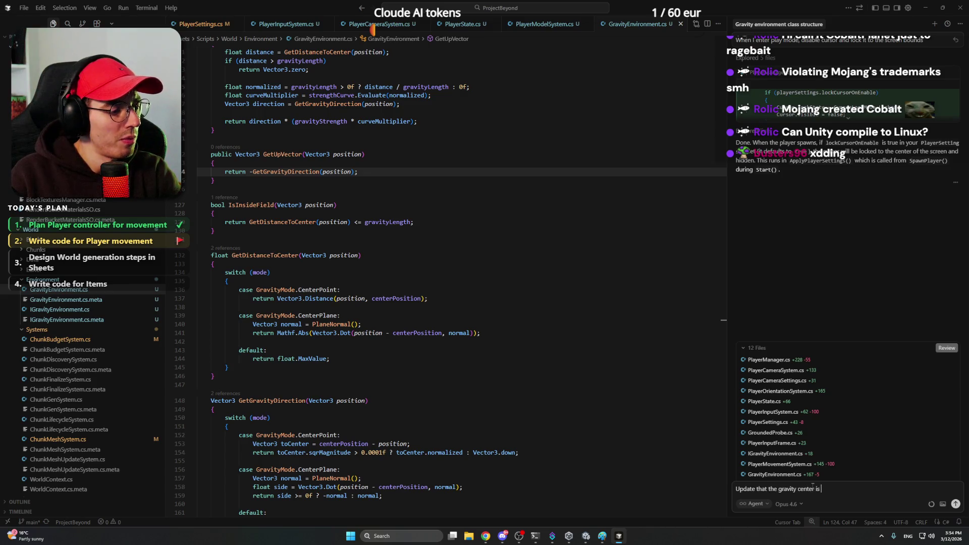
{"action": "type", "text": " center of the attac"}
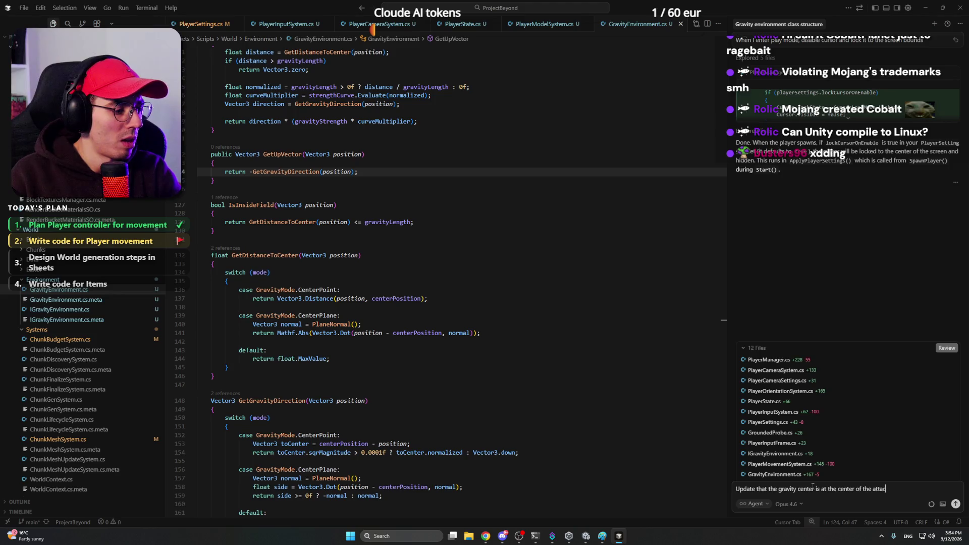
{"action": "type", "text": "hed object."}
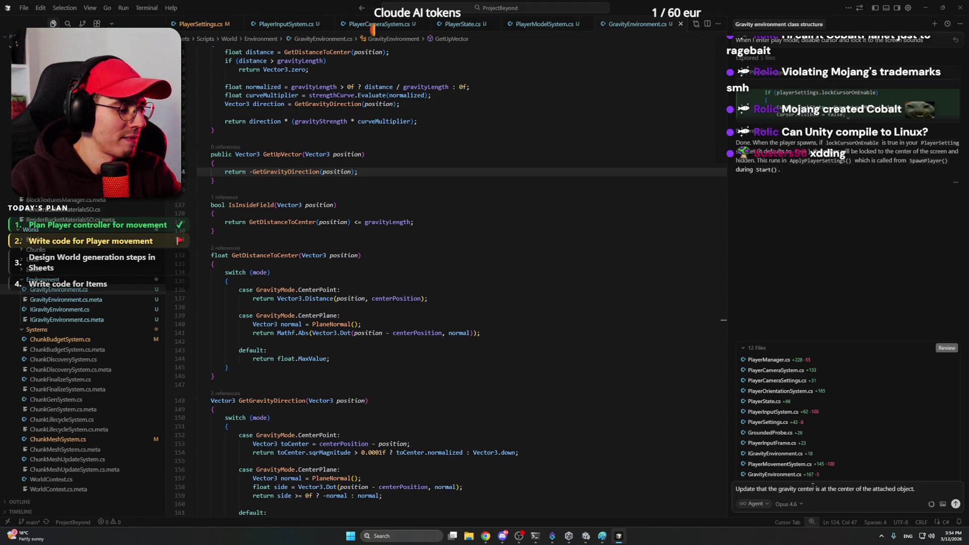
{"action": "key", "text": "Return"}
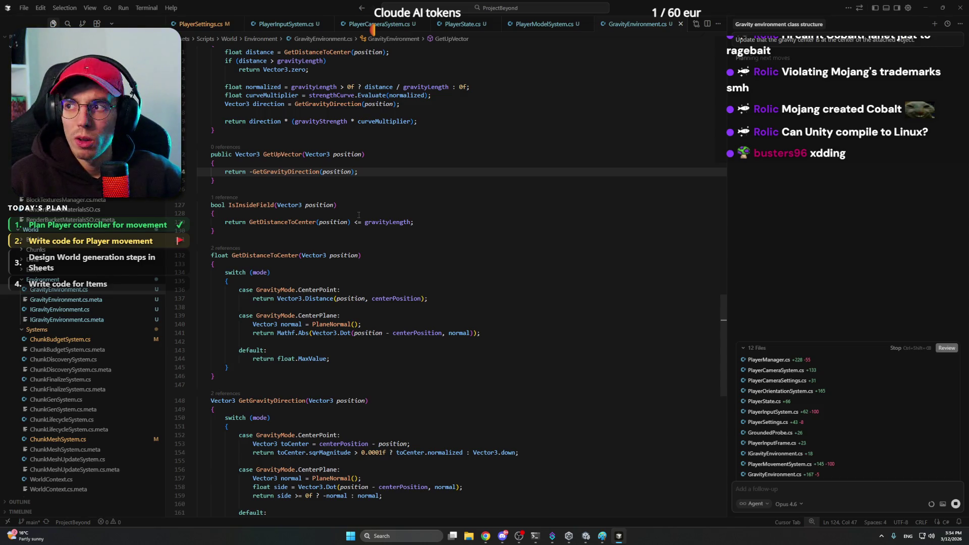
Switch to the ChatGPT browser window and open a new tab.
{"action": "left_click", "coordinate": [502, 538]}
{"action": "left_click", "coordinate": [503, 538]}
{"action": "mouse_move", "coordinate": [485, 537]}
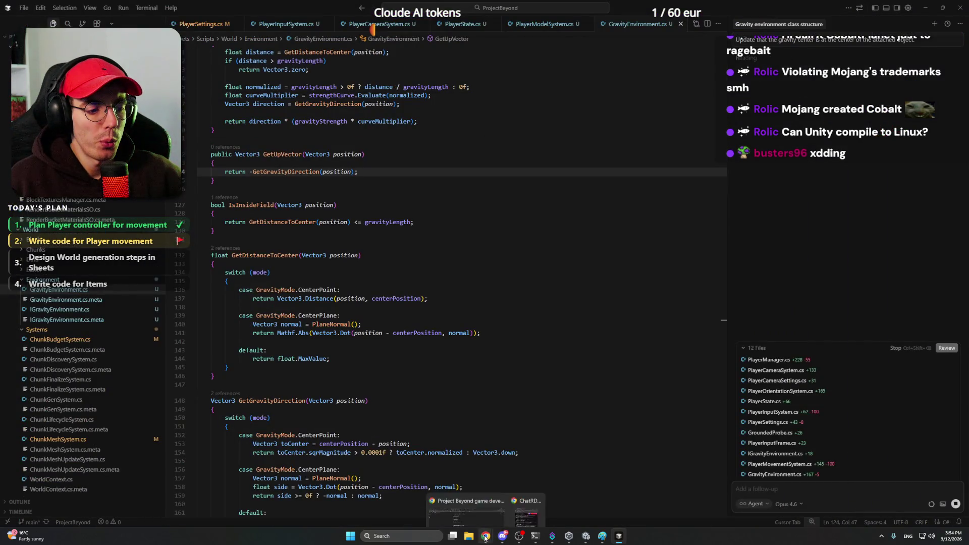
{"action": "left_click", "coordinate": [474, 503]}
{"action": "left_click", "coordinate": [656, 8]}
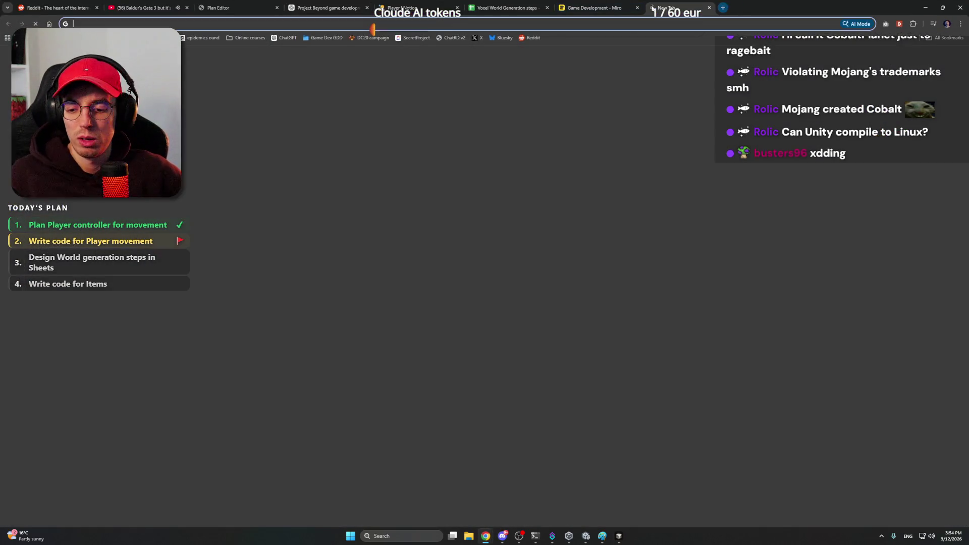
Go to twitch.tv, watch a live Counter-Strike stream briefly, then close that tab.
{"action": "type", "text": "tw"}
{"action": "key", "text": "Return"}
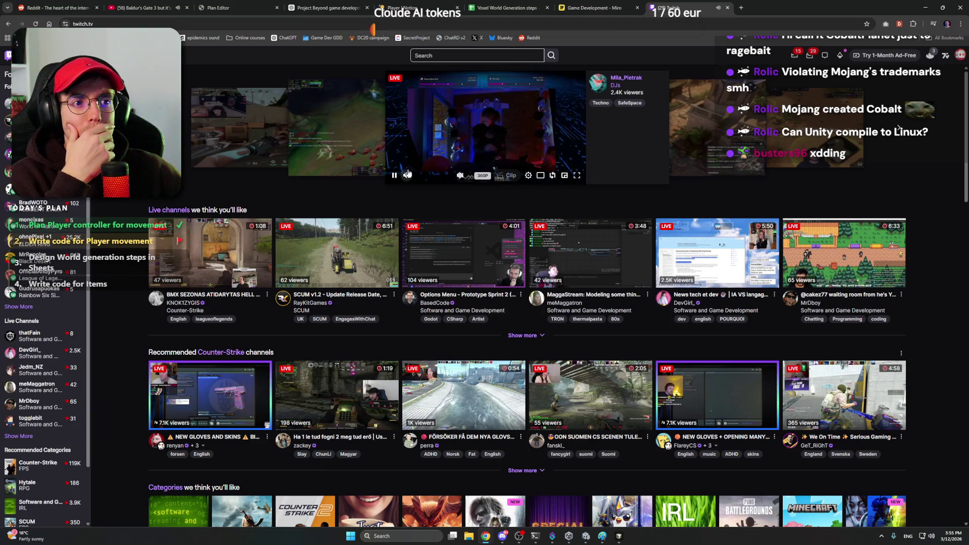
{"action": "left_click", "coordinate": [394, 176]}
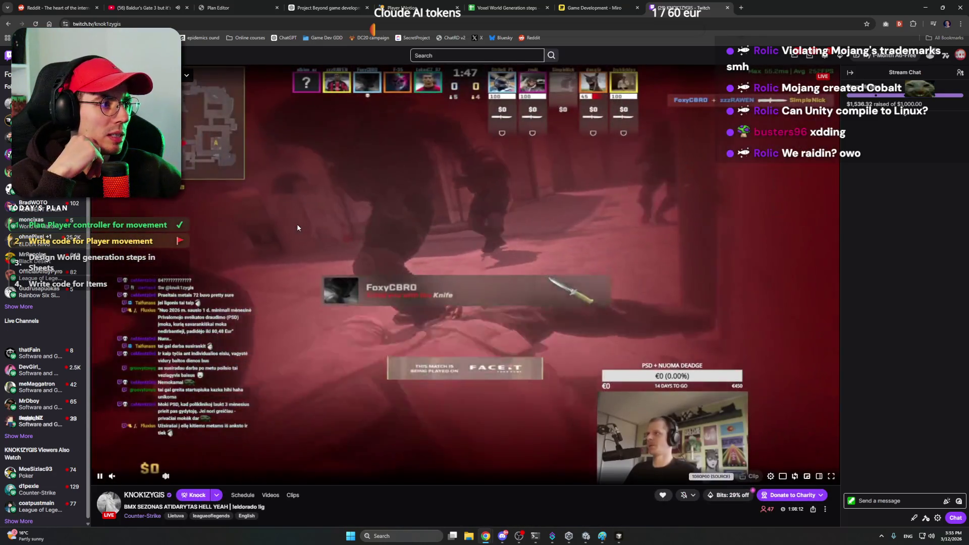
{"action": "scroll", "coordinate": [376, 202], "scroll_direction": "down", "scroll_amount": 2}
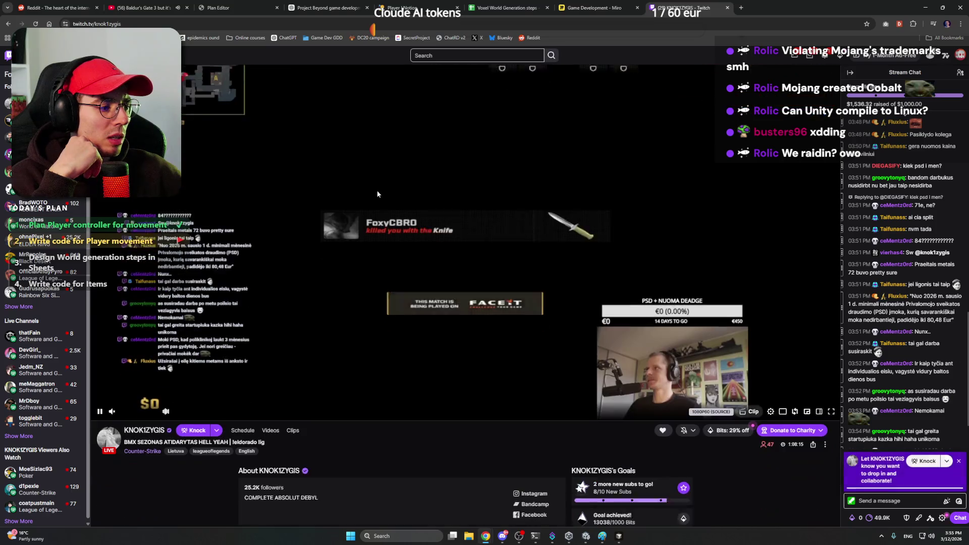
{"action": "scroll", "coordinate": [379, 174], "scroll_direction": "up", "scroll_amount": 2}
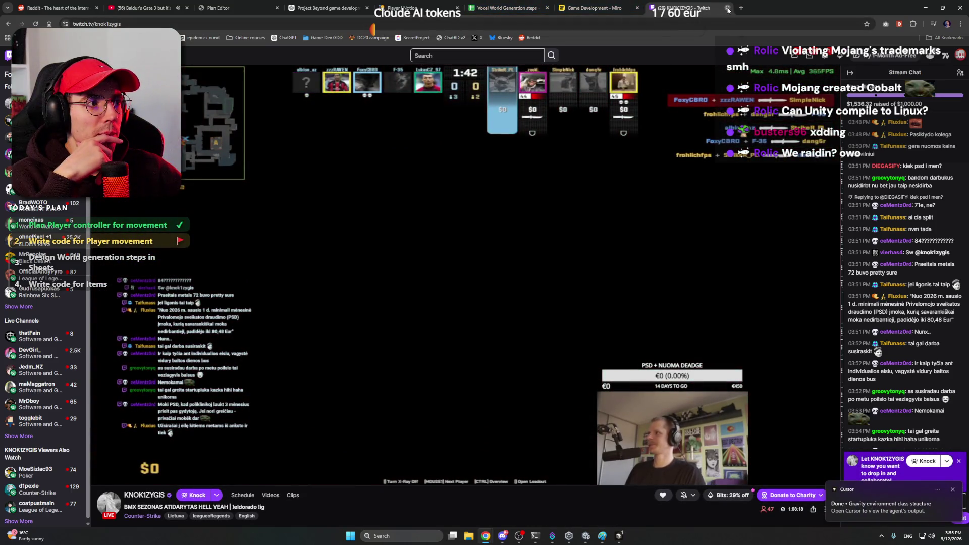
{"action": "left_click", "coordinate": [728, 8]}
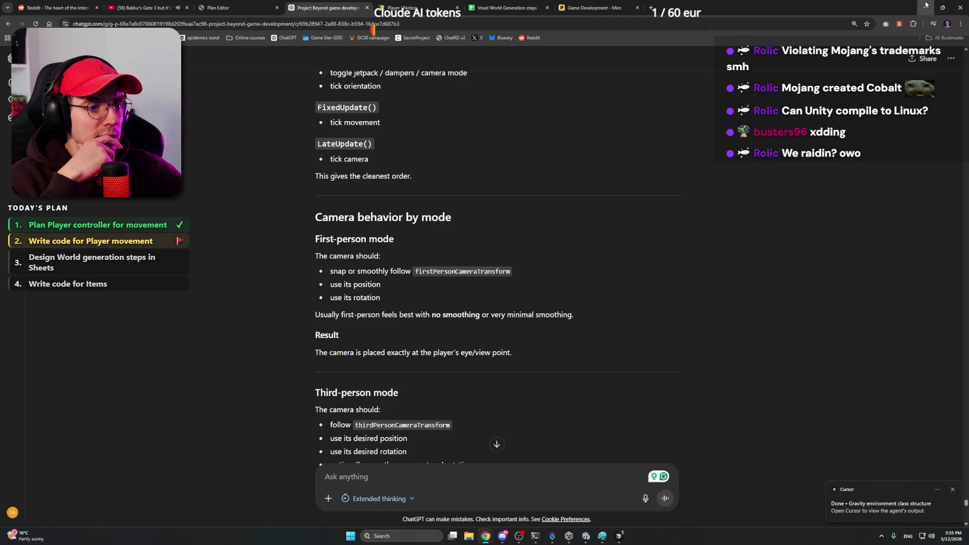
Review the agent's GravityEnvironment.cs diffs and keep all the changes.
{"action": "left_click", "coordinate": [926, 6]}
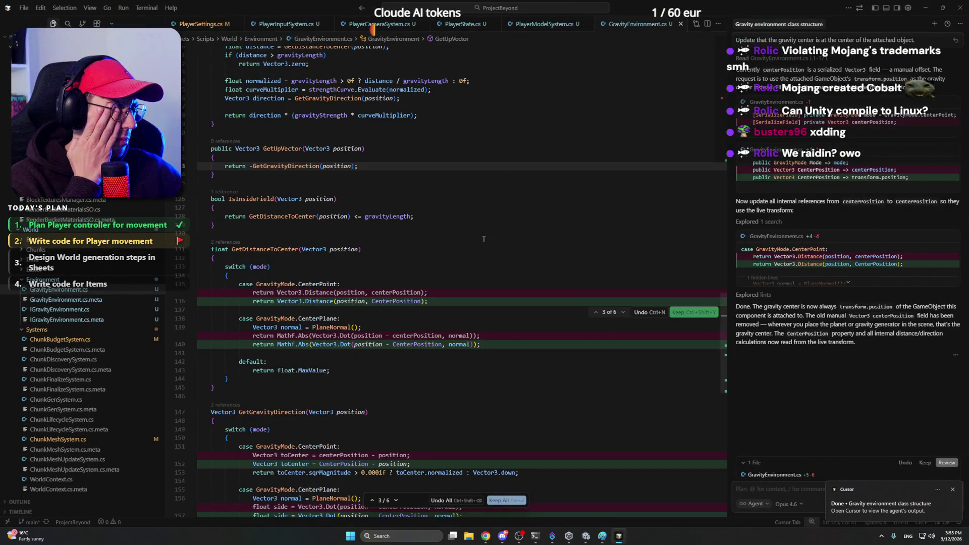
{"action": "scroll", "coordinate": [469, 235], "scroll_direction": "down", "scroll_amount": 3}
{"action": "scroll", "coordinate": [454, 231], "scroll_direction": "up", "scroll_amount": 3}
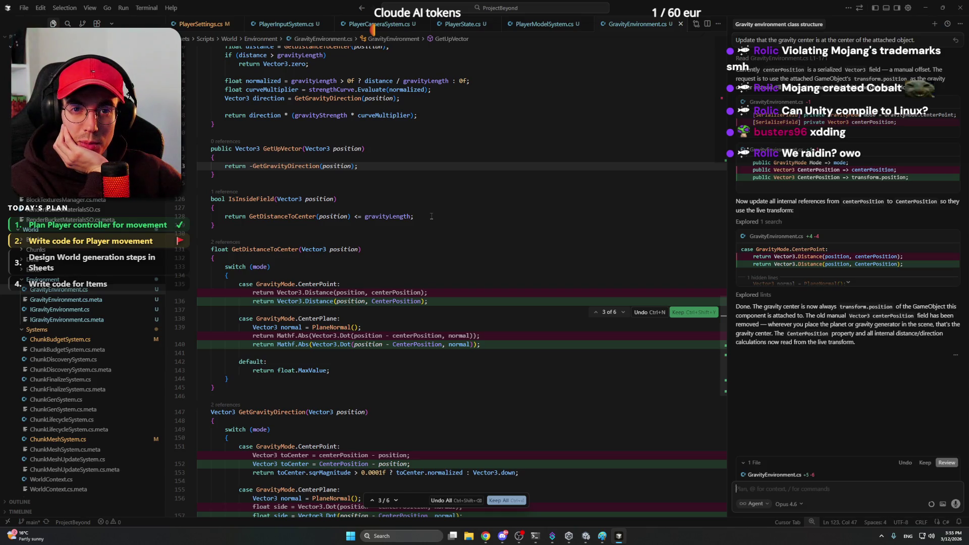
{"action": "scroll", "coordinate": [435, 222], "scroll_direction": "down", "scroll_amount": 5}
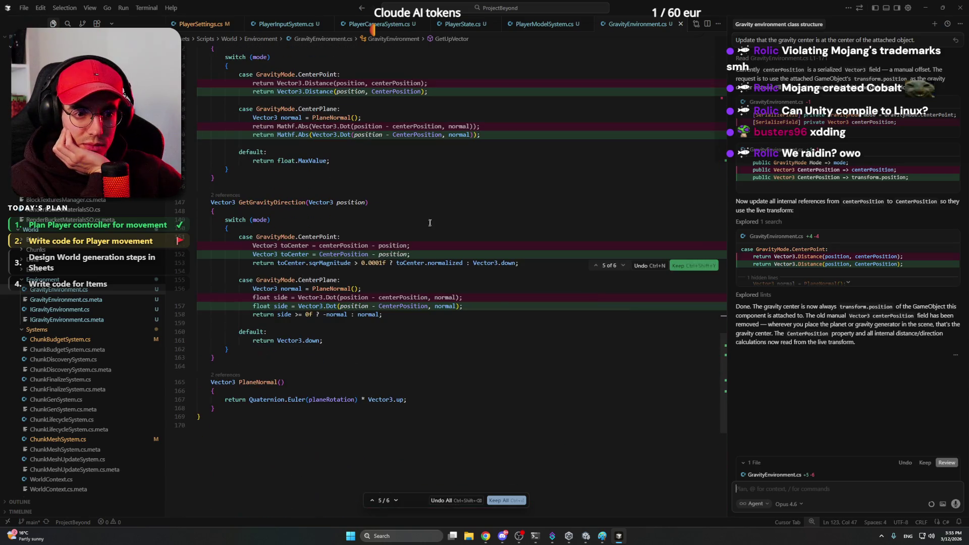
{"action": "left_click", "coordinate": [473, 310]}
{"action": "scroll", "coordinate": [473, 309], "scroll_direction": "up", "scroll_amount": 15}
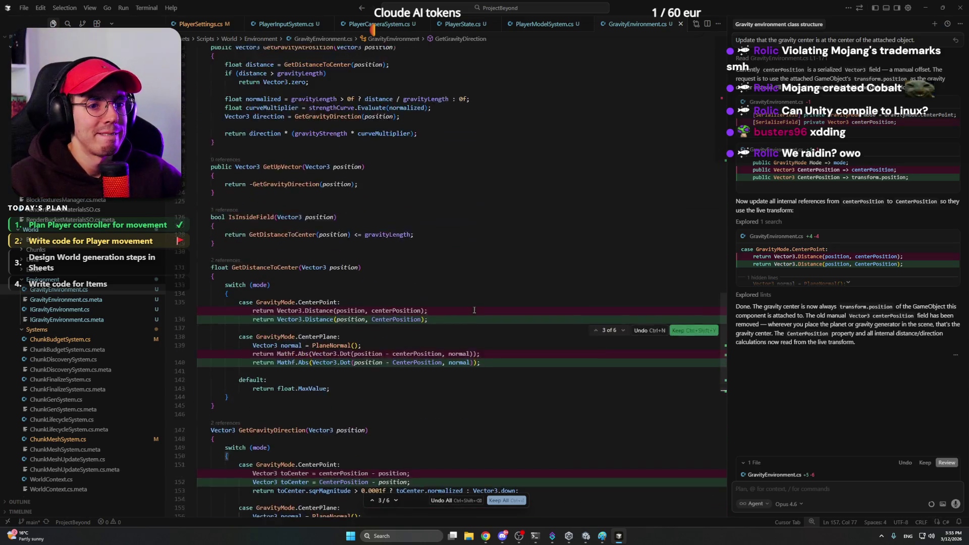
{"action": "scroll", "coordinate": [474, 309], "scroll_direction": "up", "scroll_amount": 10}
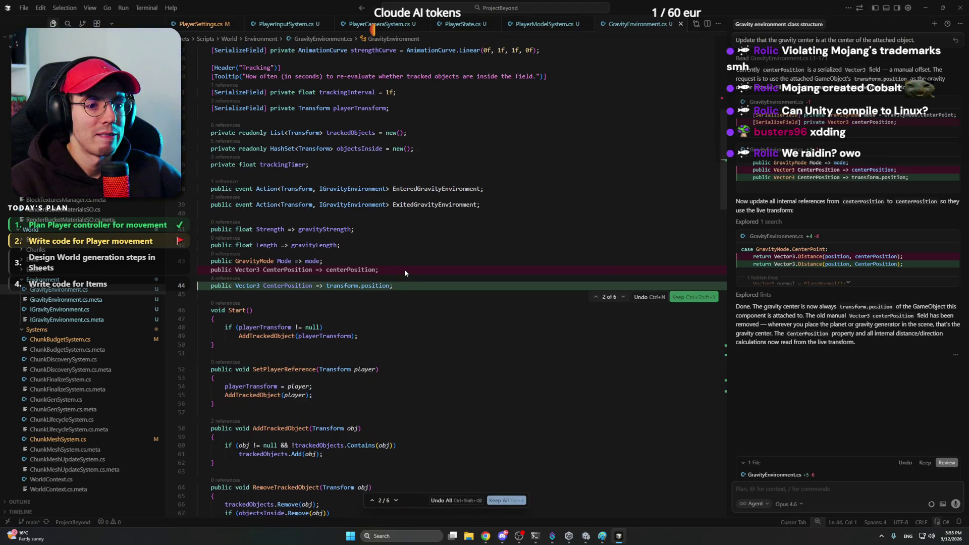
{"action": "left_click", "coordinate": [503, 501]}
Look over the updated Start method and file end, then return to ChatGPT.
{"action": "left_click", "coordinate": [397, 321]}
{"action": "scroll", "coordinate": [395, 318], "scroll_direction": "down", "scroll_amount": 1}
{"action": "scroll", "coordinate": [395, 319], "scroll_direction": "down", "scroll_amount": 20}
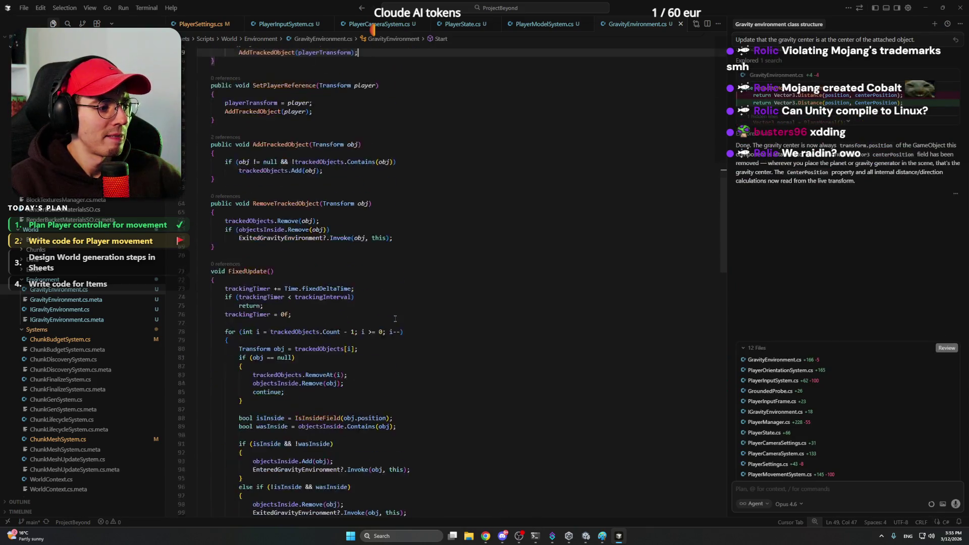
{"action": "left_click", "coordinate": [338, 250]}
{"action": "left_click", "coordinate": [338, 243]}
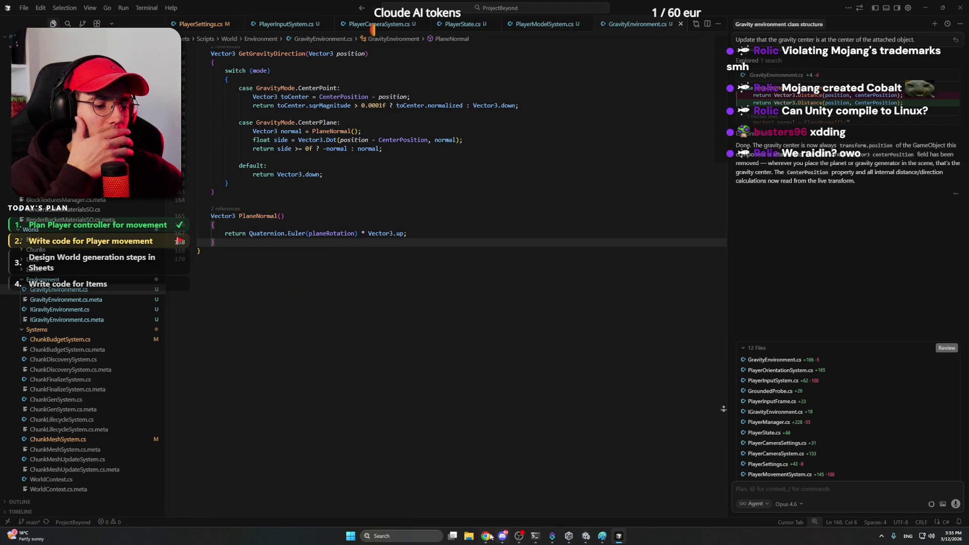
{"action": "mouse_move", "coordinate": [485, 537]}
{"action": "left_click", "coordinate": [462, 492]}
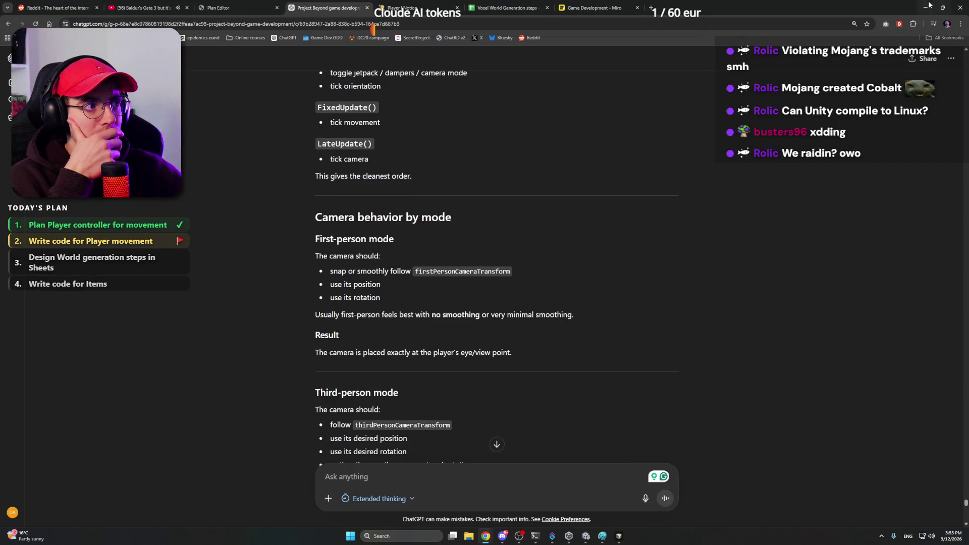
Minimize ChatGPT, return to the Unity editor and enter play mode.
{"action": "left_click", "coordinate": [926, 8]}
{"action": "left_click", "coordinate": [586, 536]}
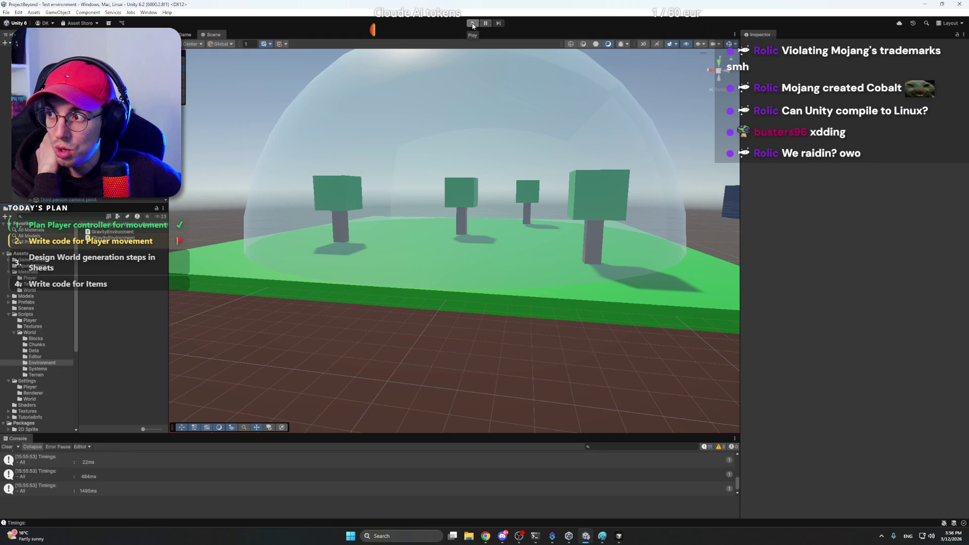
{"action": "left_click", "coordinate": [472, 23]}
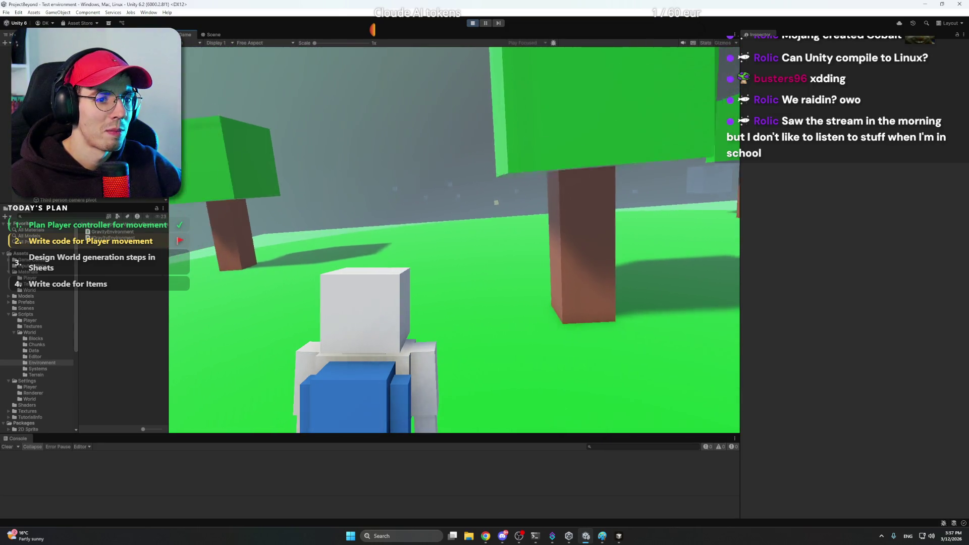
Exit play mode with Ctrl+P and select the Planet object.
{"action": "key", "text": "ctrl+p"}
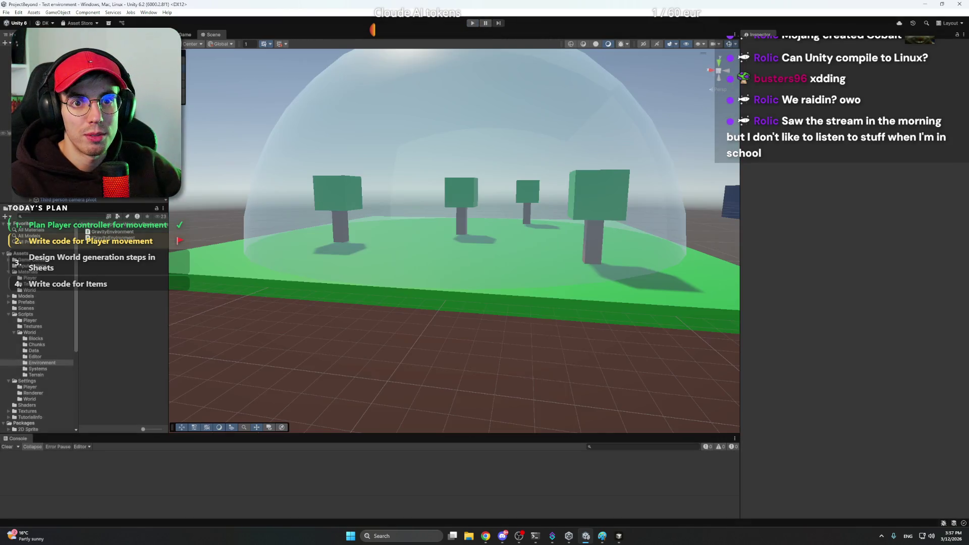
{"action": "left_click", "coordinate": [30, 132]}
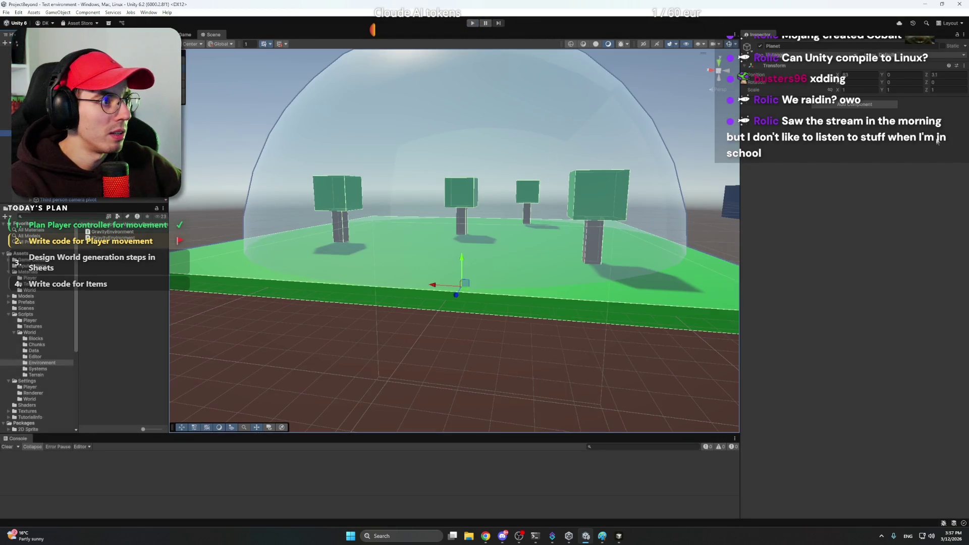
Select the Atmosphere sphere, run a play test, stop it with Ctrl+P, and clear the selection.
{"action": "key", "text": "Down"}
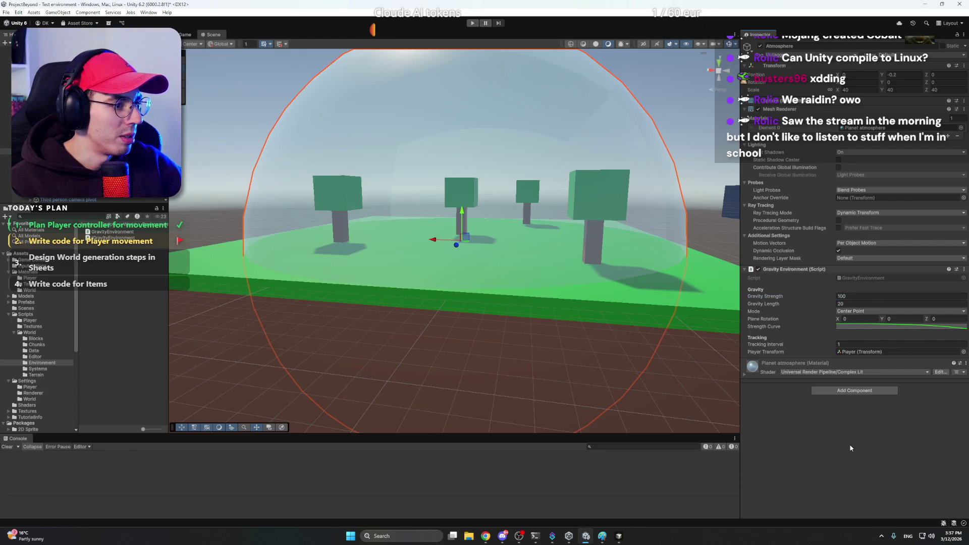
{"action": "left_click", "coordinate": [474, 26]}
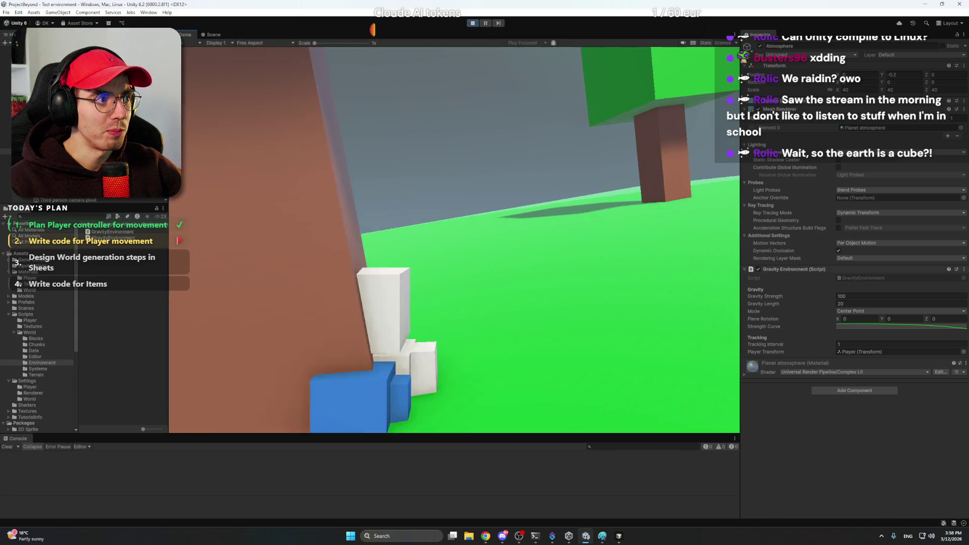
{"action": "key", "text": "ctrl+p"}
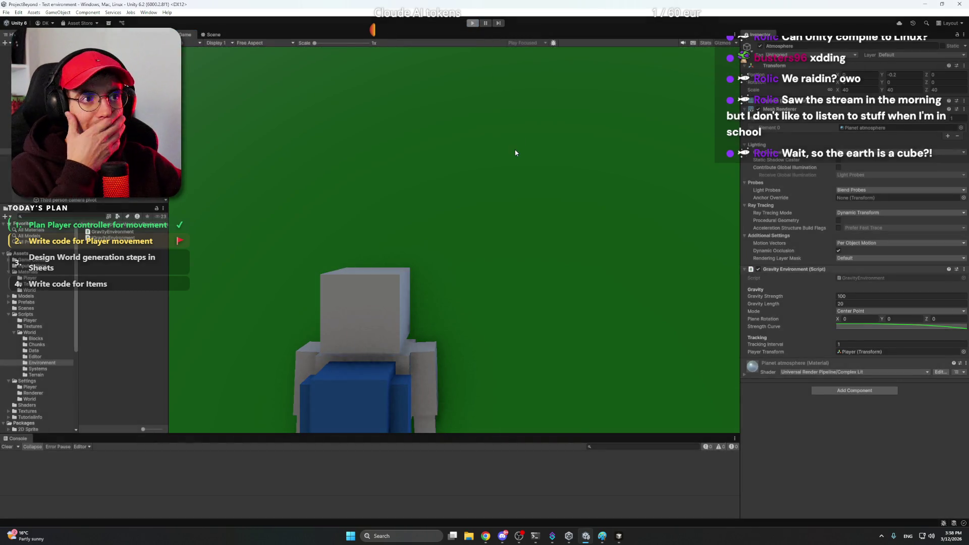
{"action": "left_click", "coordinate": [239, 180]}
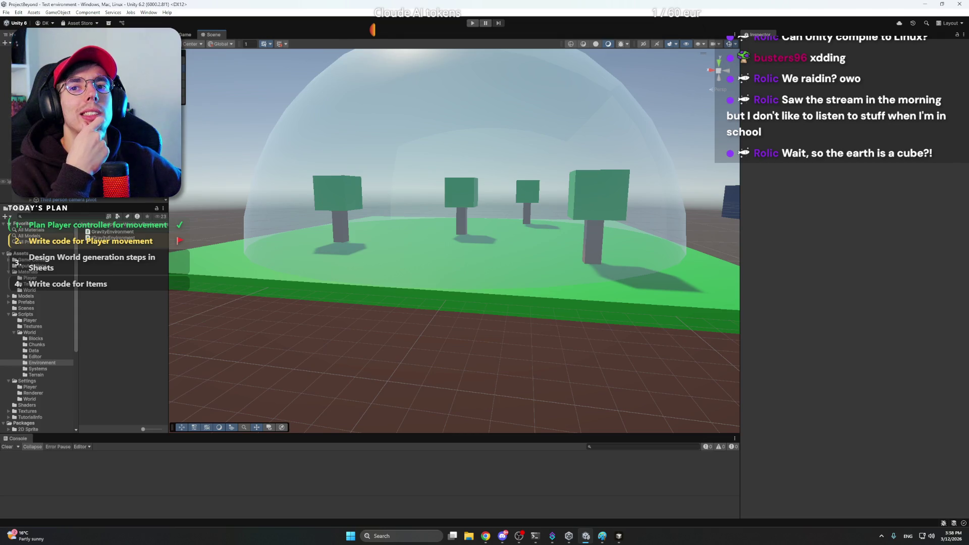
{"action": "mouse_move", "coordinate": [497, 229]}
{"action": "left_mouse_down"}
{"action": "mouse_move", "coordinate": [618, 219]}
{"action": "mouse_move", "coordinate": [629, 198]}
{"action": "mouse_move", "coordinate": [607, 206]}
{"action": "mouse_move", "coordinate": [609, 268]}
{"action": "mouse_move", "coordinate": [618, 278]}
{"action": "mouse_move", "coordinate": [608, 262]}
{"action": "left_mouse_up"}
{"action": "right_click", "coordinate": [609, 265]}
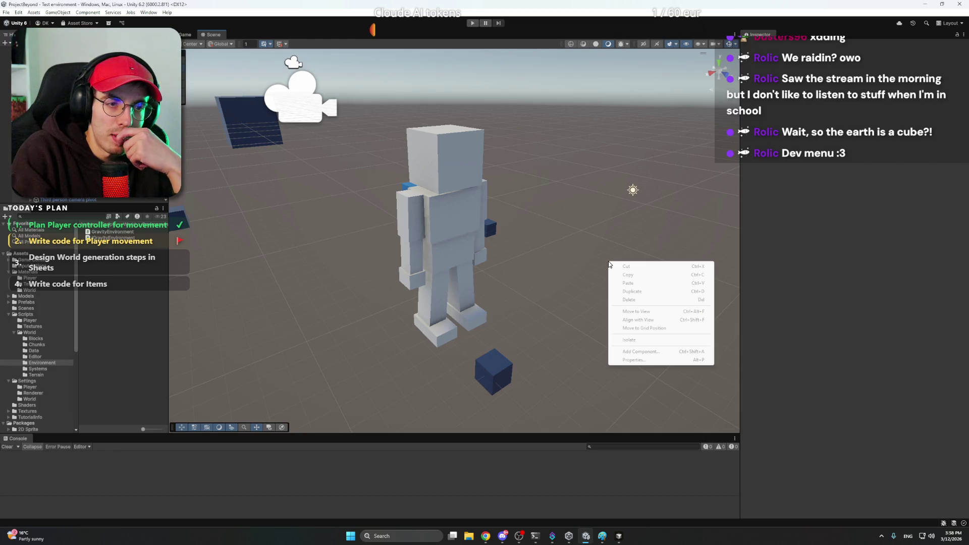
{"action": "left_click", "coordinate": [609, 264]}
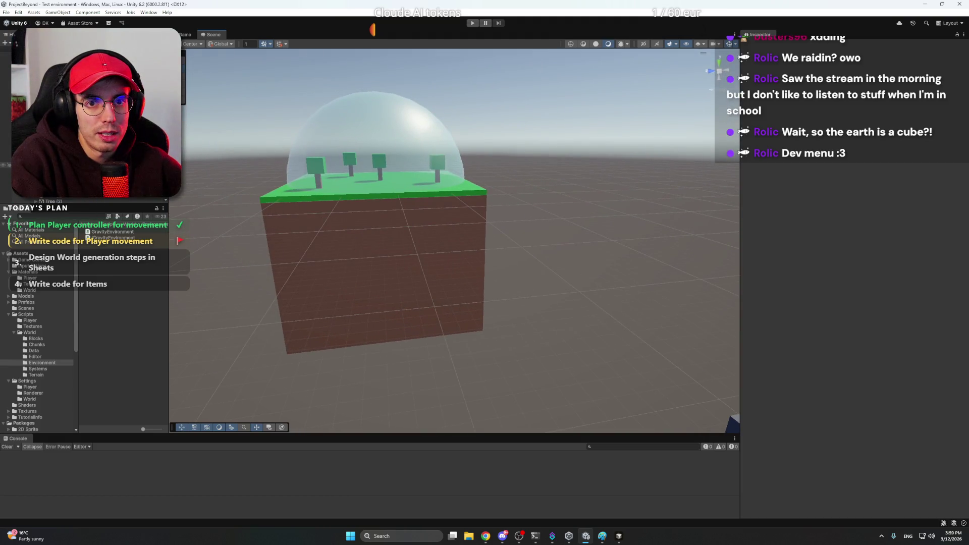
Select the Atmosphere sphere and set its Gravity Strength to 50.
{"action": "left_click", "coordinate": [6, 164]}
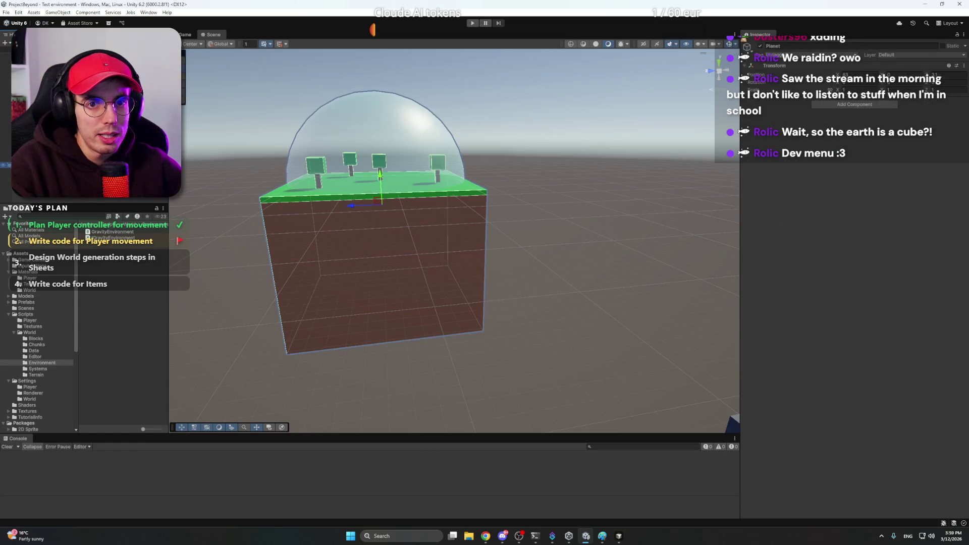
{"action": "left_click", "coordinate": [6, 183]}
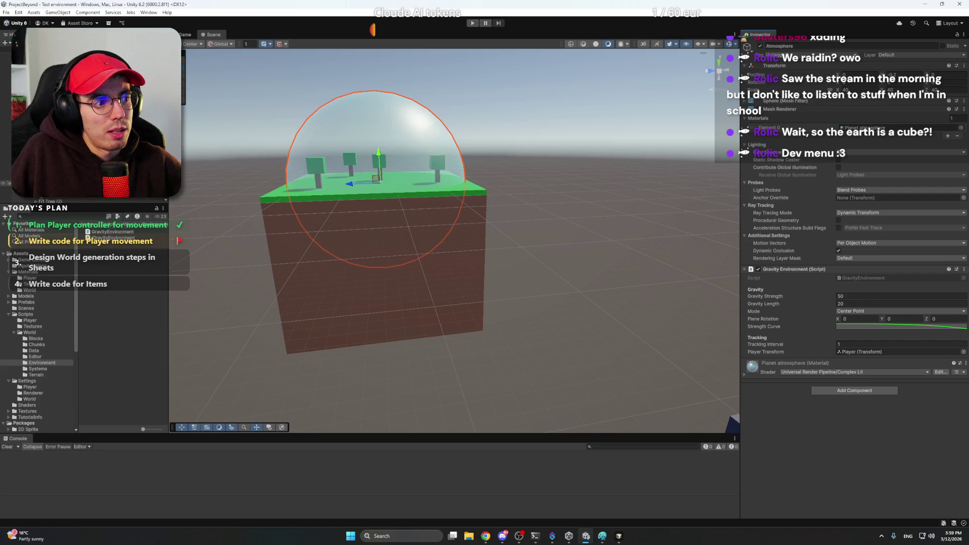
{"action": "left_click", "coordinate": [470, 65]}
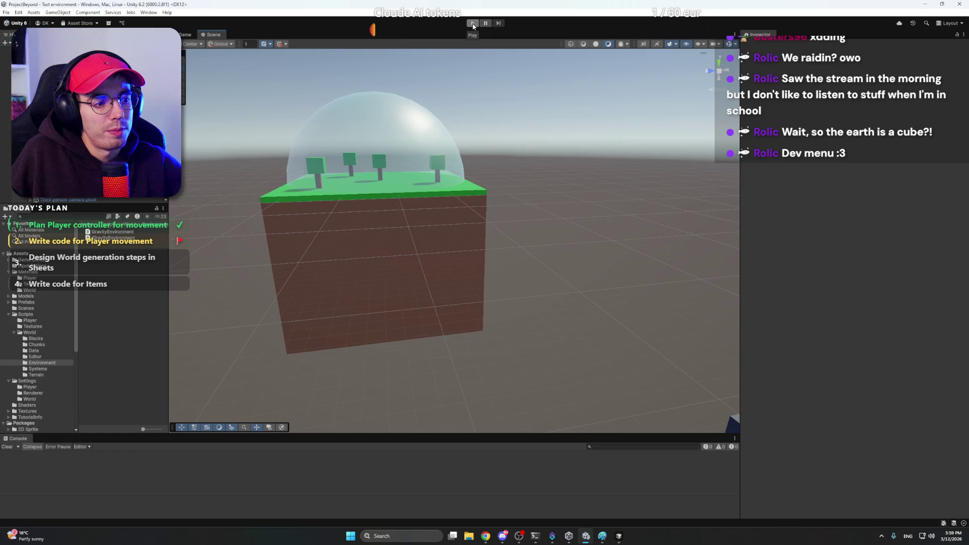
Play-test the player flying around the planet, then stop Play mode.
{"action": "left_click", "coordinate": [473, 25]}
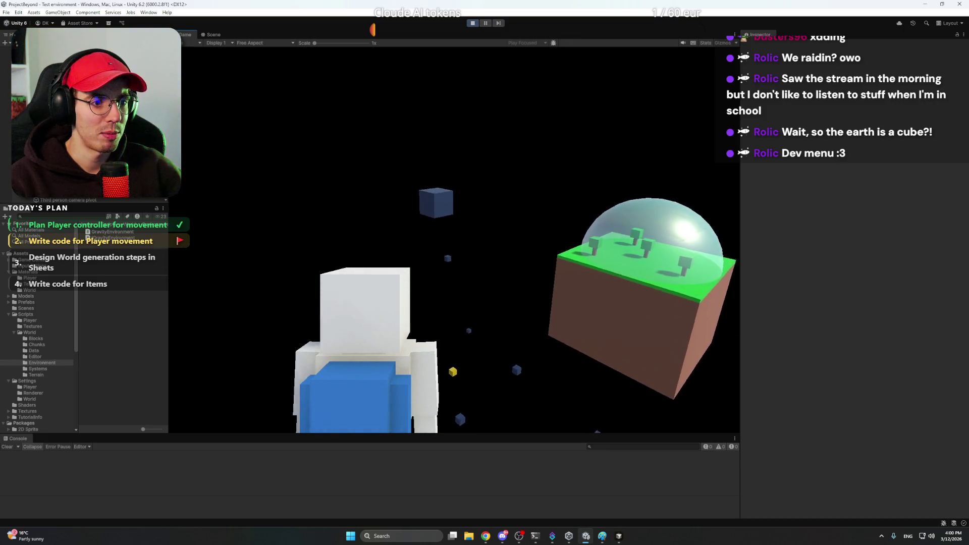
{"action": "key", "text": "Escape"}
{"action": "left_click", "coordinate": [472, 23]}
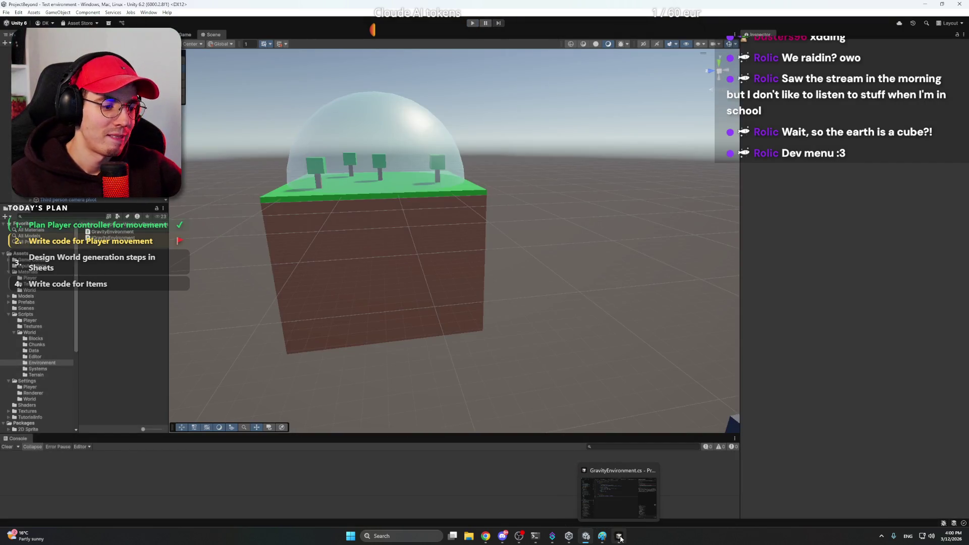
Back in Cursor, begin an agent message saying the player spawns with the jetpack off.
{"action": "left_click", "coordinate": [619, 536]}
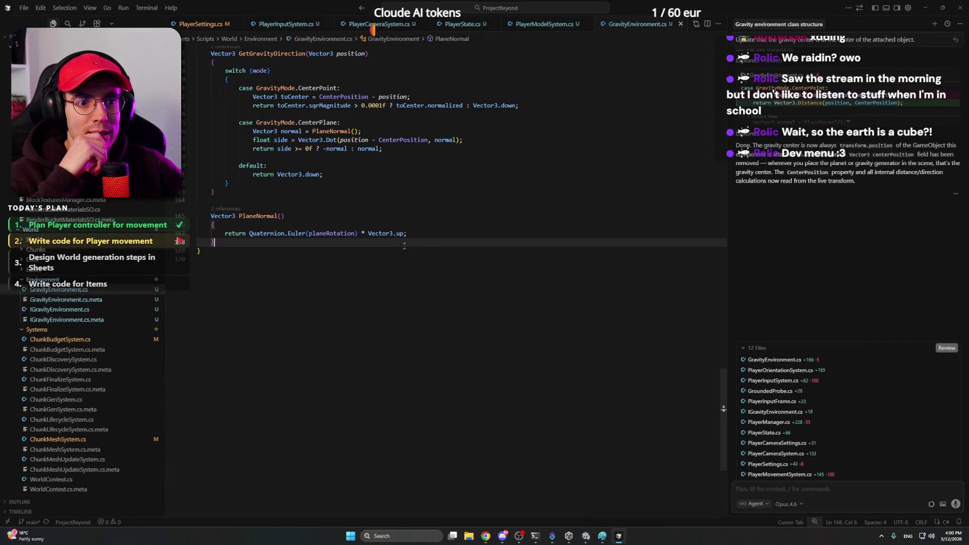
{"action": "scroll", "coordinate": [404, 286], "scroll_direction": "up", "scroll_amount": 2}
{"action": "left_click", "coordinate": [825, 490]}
{"action": "type", "text": "Right now"}
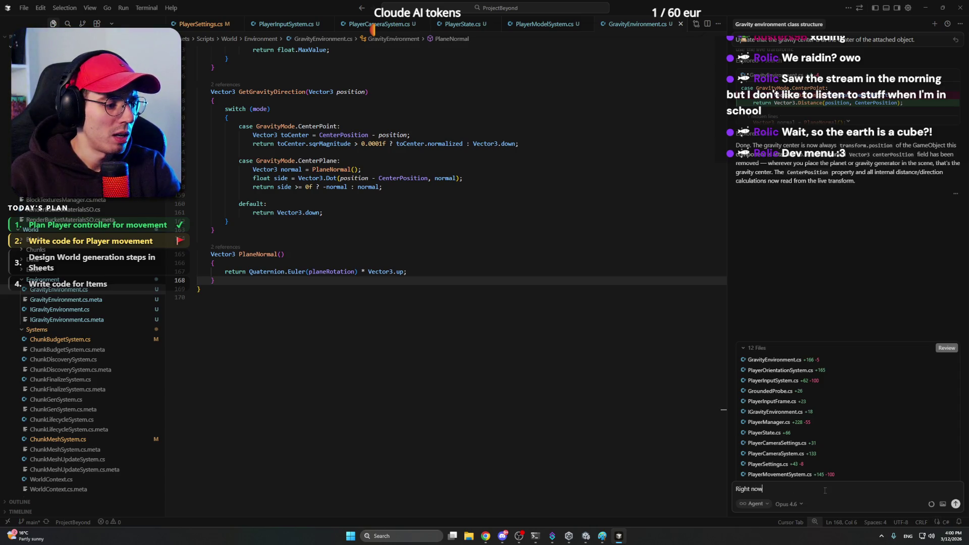
{"action": "type", "text": "th"}
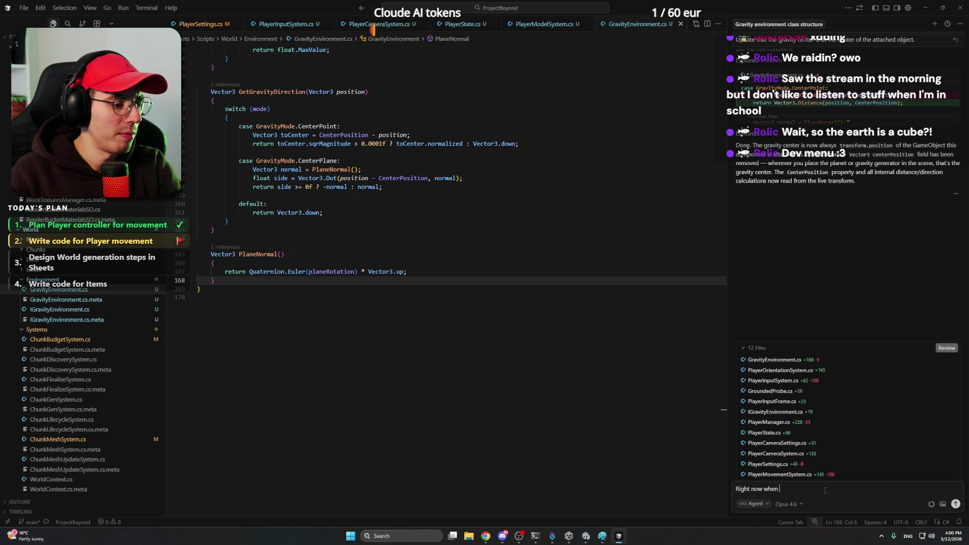
{"action": "type", "text": "pawn, the pa"}
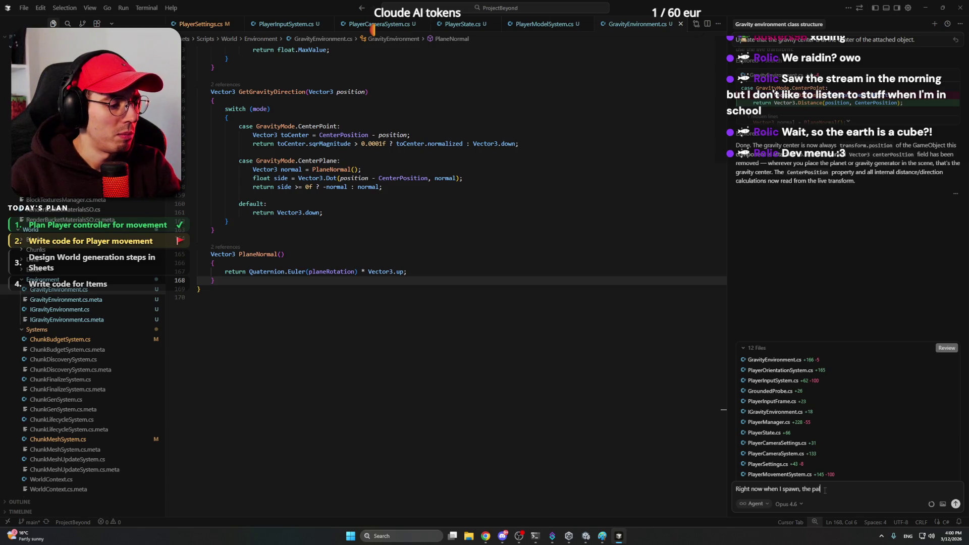
{"action": "type", "text": "layer has"}
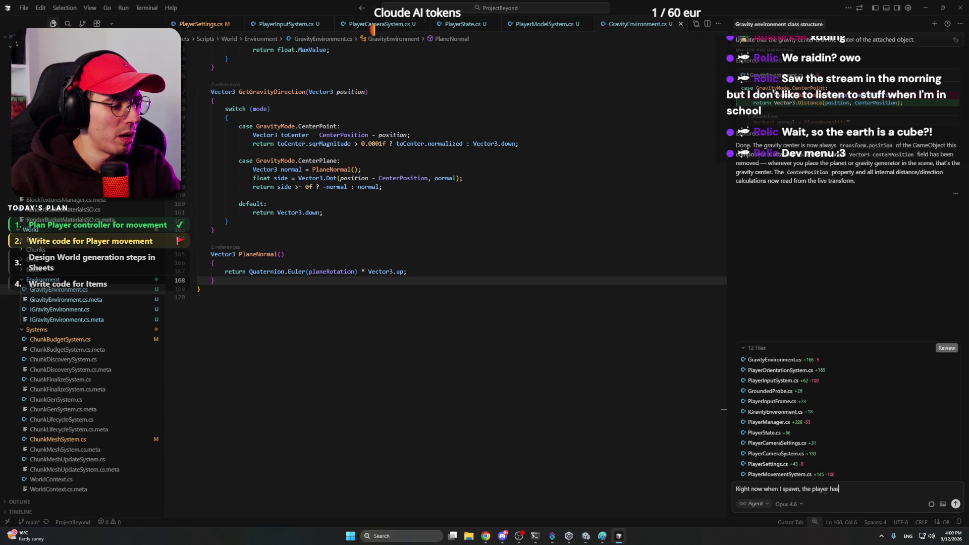
{"action": "type", "text": " Jetpack of"}
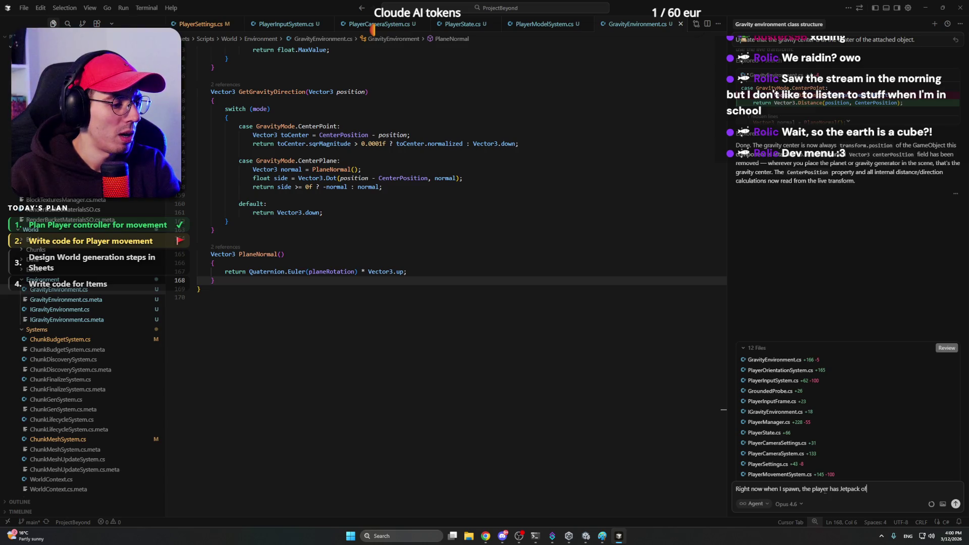
{"action": "type", "text": " pres"}
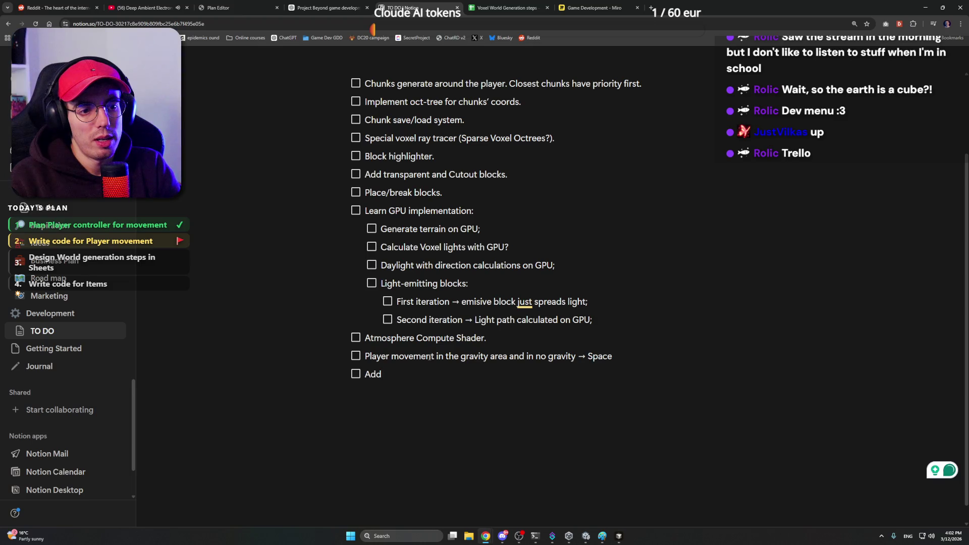
{"action": "type", "text": " Third person "}
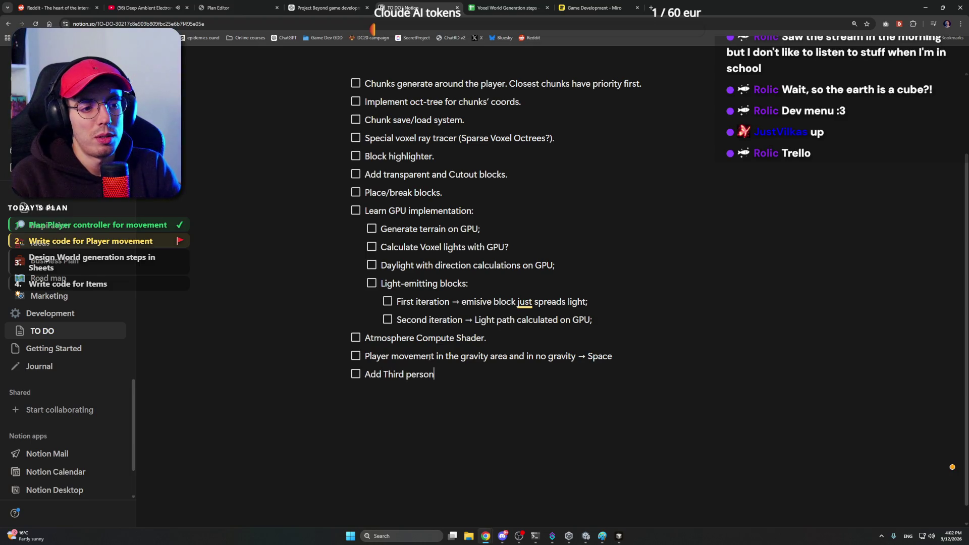
{"action": "type", "text": "camera "}
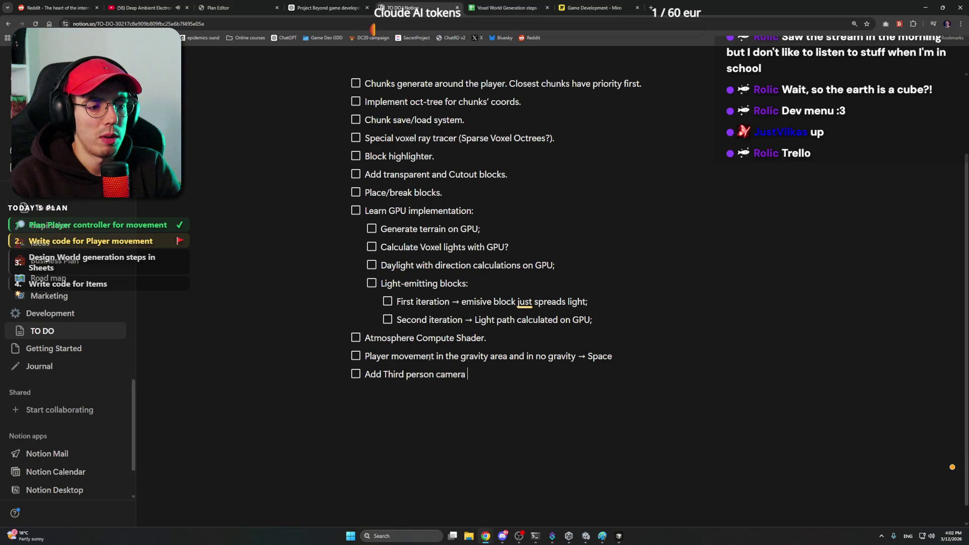
{"action": "type", "text": "scroll"}
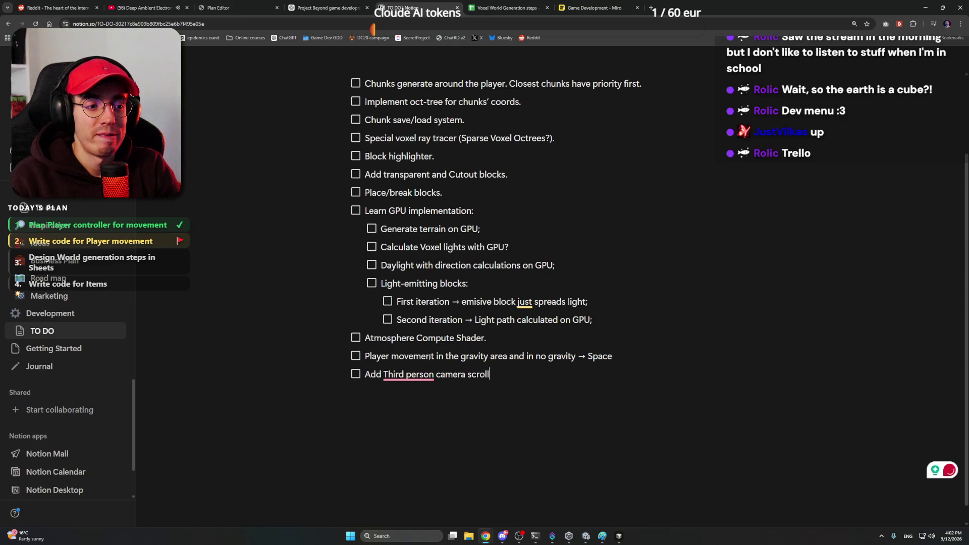
{"action": "type", "text": " option"}
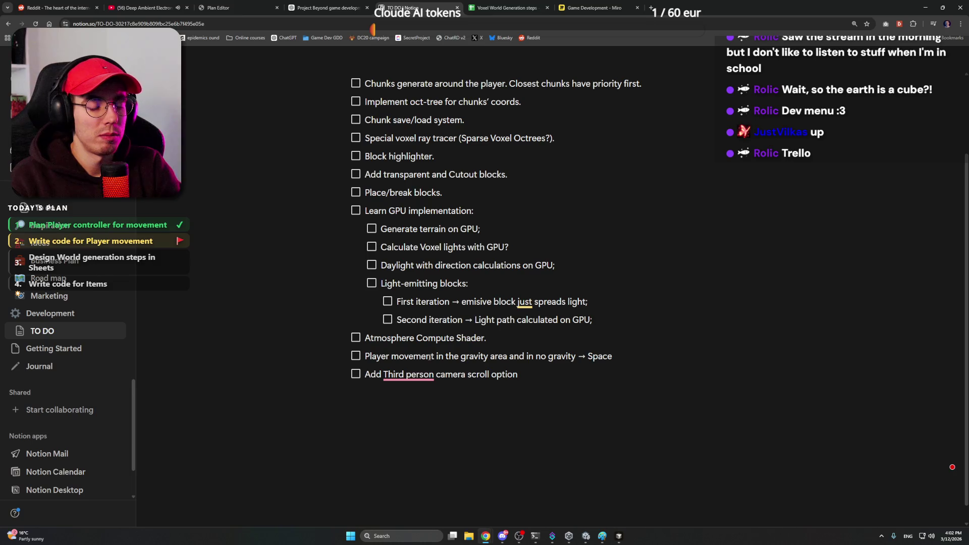
{"action": "type", "text": " -"}
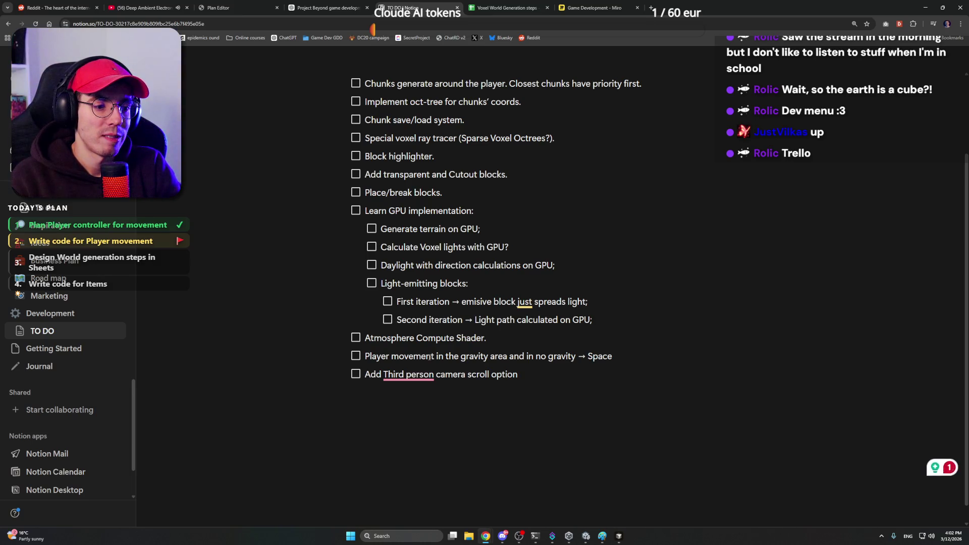
{"action": "type", "text": "S"}
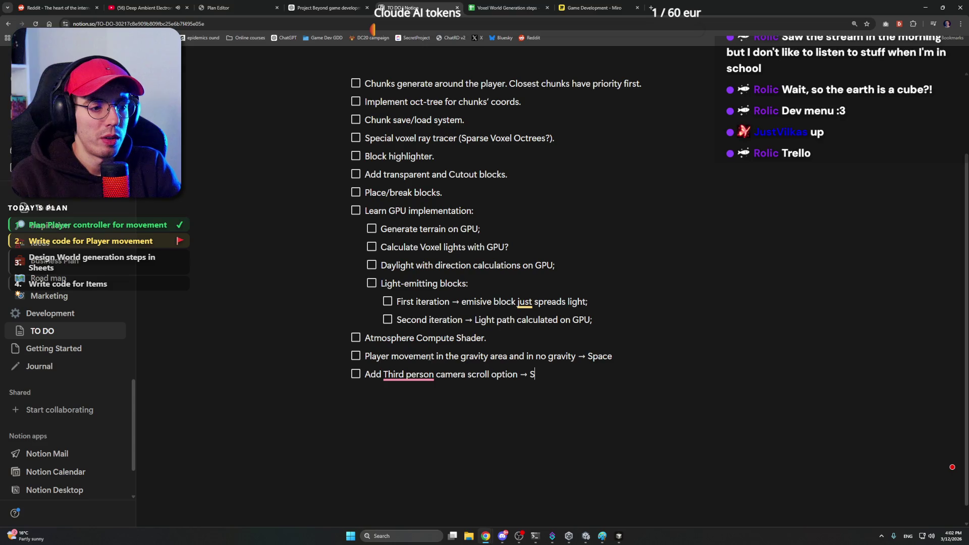
{"action": "type", "text": "hift"}
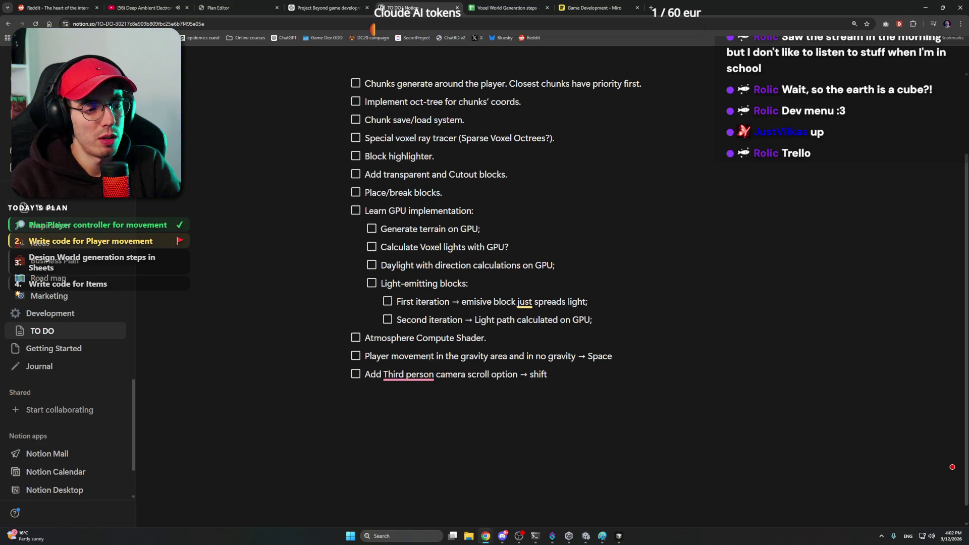
{"action": "type", "text": " + m"}
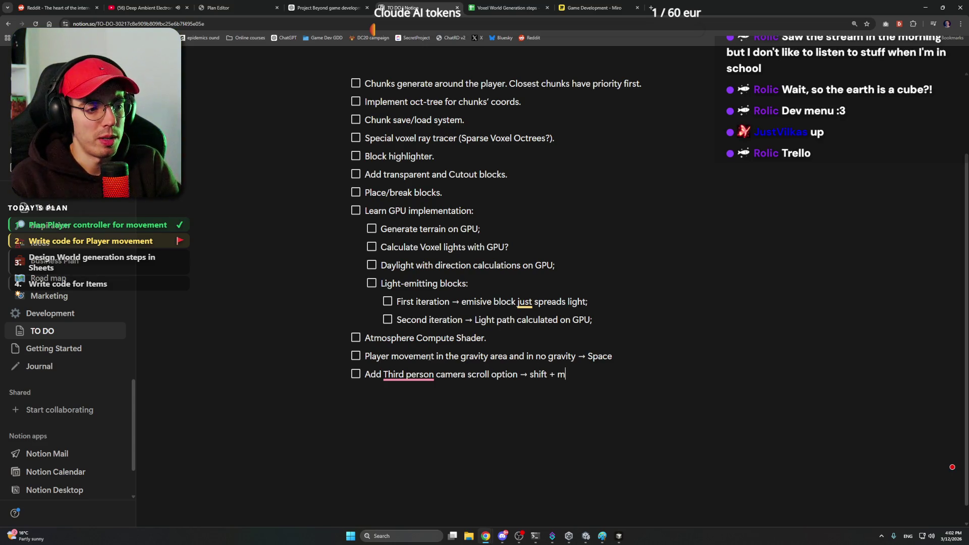
{"action": "type", "text": "ouseroll"}
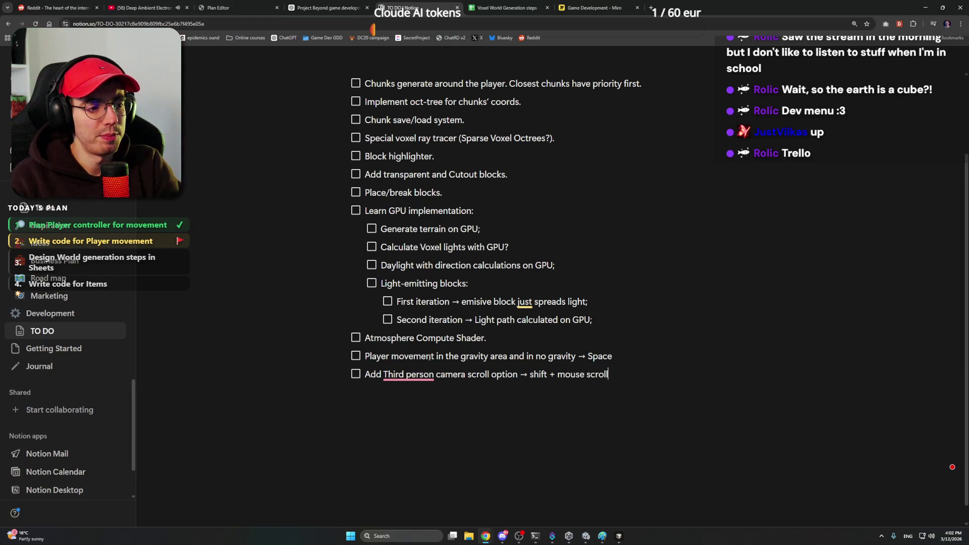
Start a new empty to-do and accept the 'Third-person' correction on the camera scroll item.
{"action": "key", "text": "Return"}
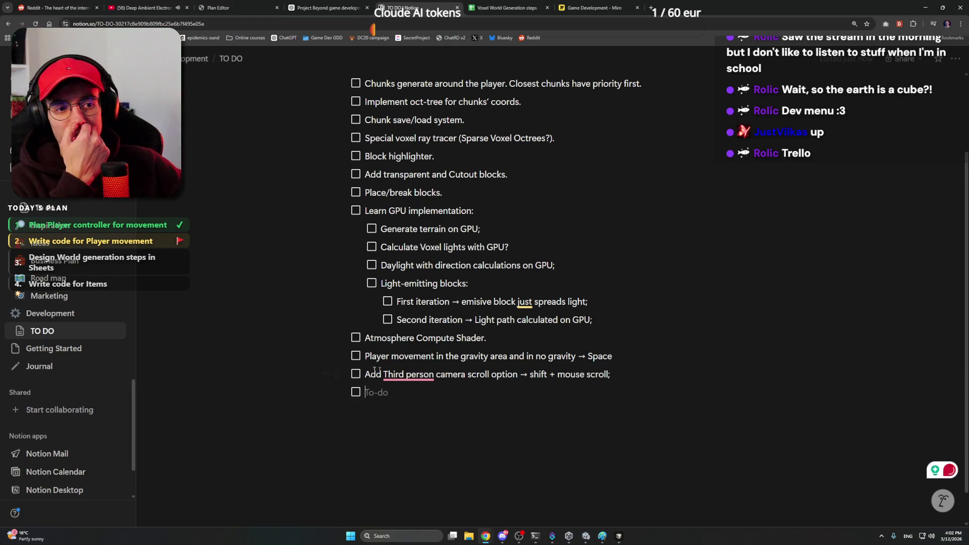
{"action": "mouse_move", "coordinate": [421, 373]}
{"action": "left_click", "coordinate": [426, 407]}
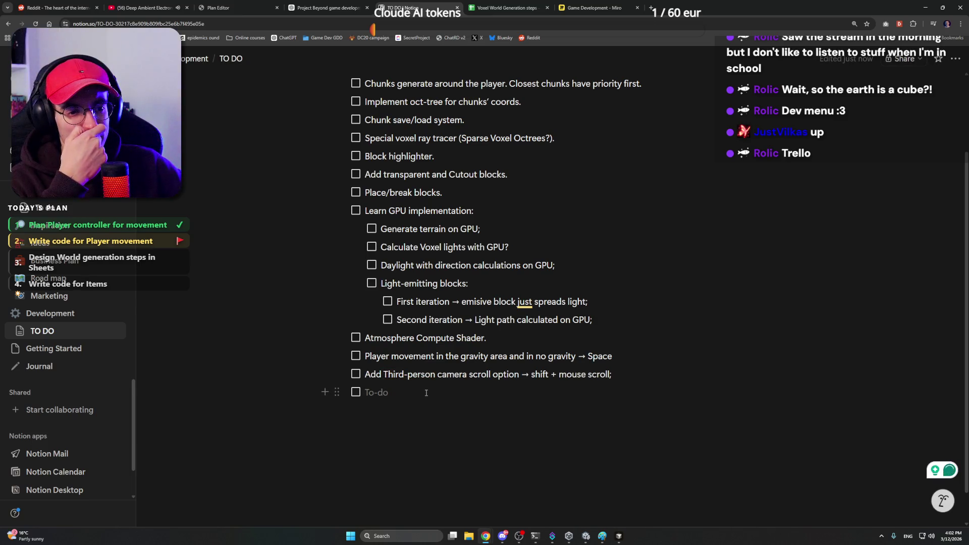
{"action": "left_click", "coordinate": [619, 537]}
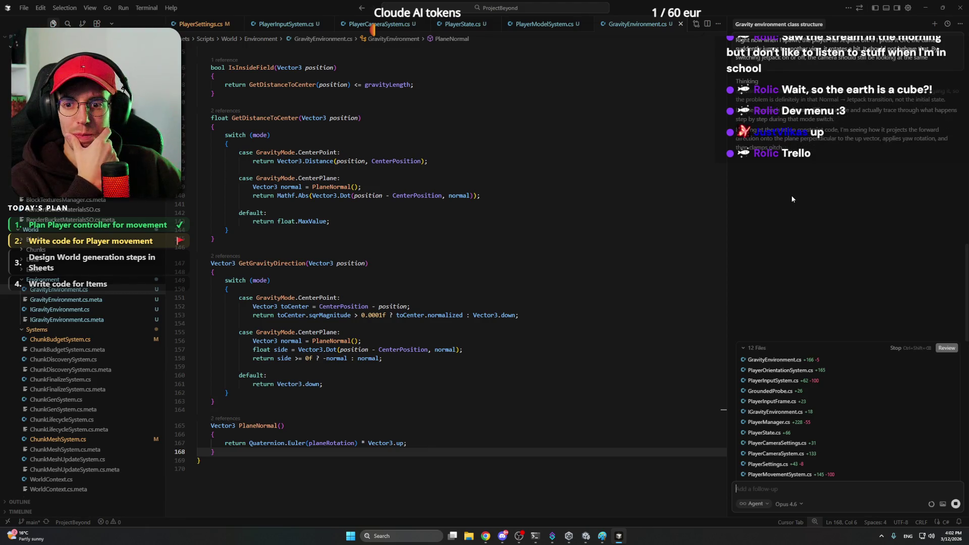
Scroll through GravityEnvironment.cs to review its gravity distance and direction methods.
{"action": "scroll", "coordinate": [522, 212], "scroll_direction": "up", "scroll_amount": 15}
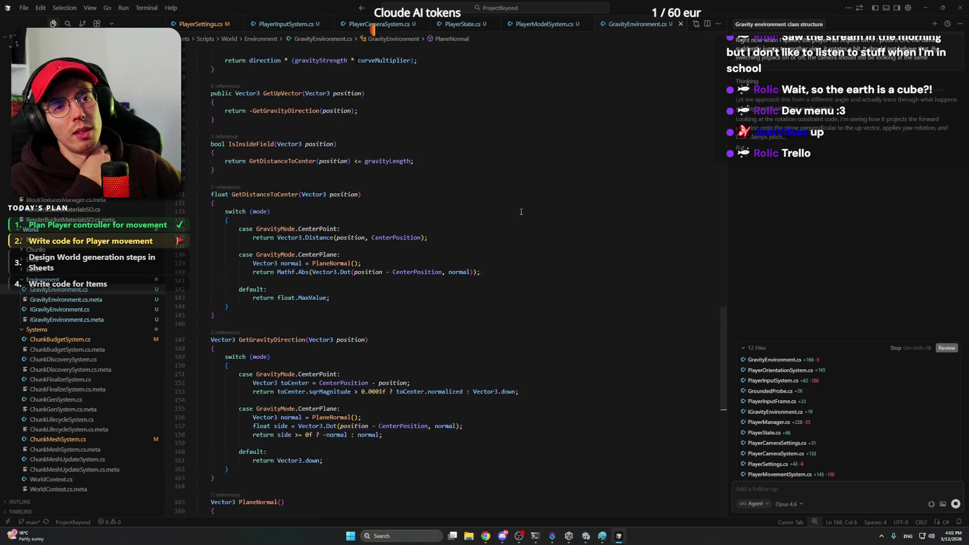
{"action": "scroll", "coordinate": [521, 211], "scroll_direction": "down", "scroll_amount": 15}
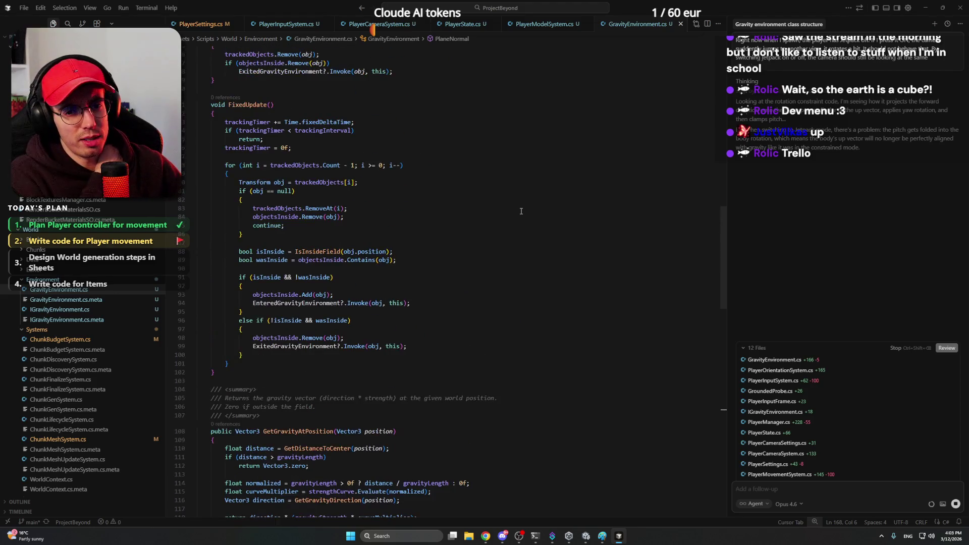
{"action": "scroll", "coordinate": [522, 211], "scroll_direction": "up", "scroll_amount": 5}
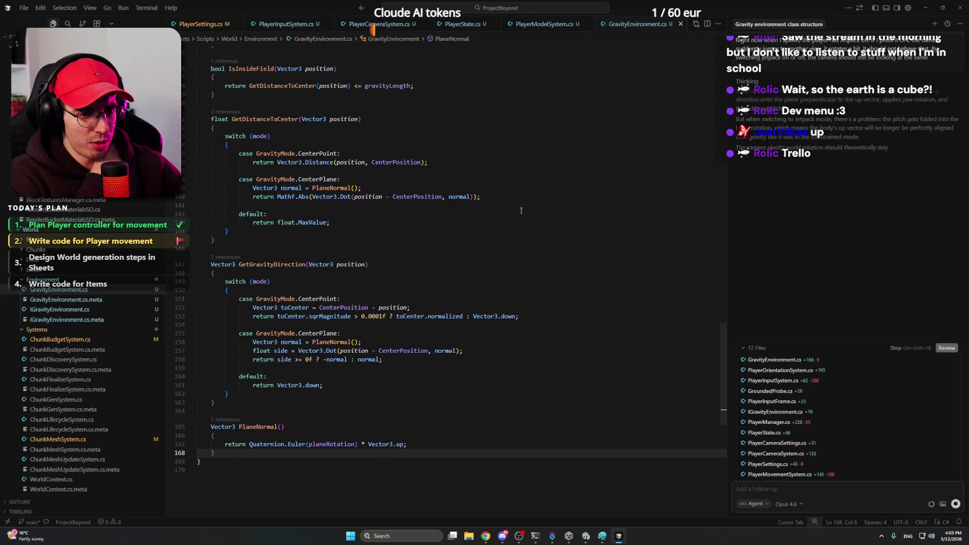
Bring up the Notion TO DO page and look over the list from its title.
{"action": "left_click", "coordinate": [500, 538]}
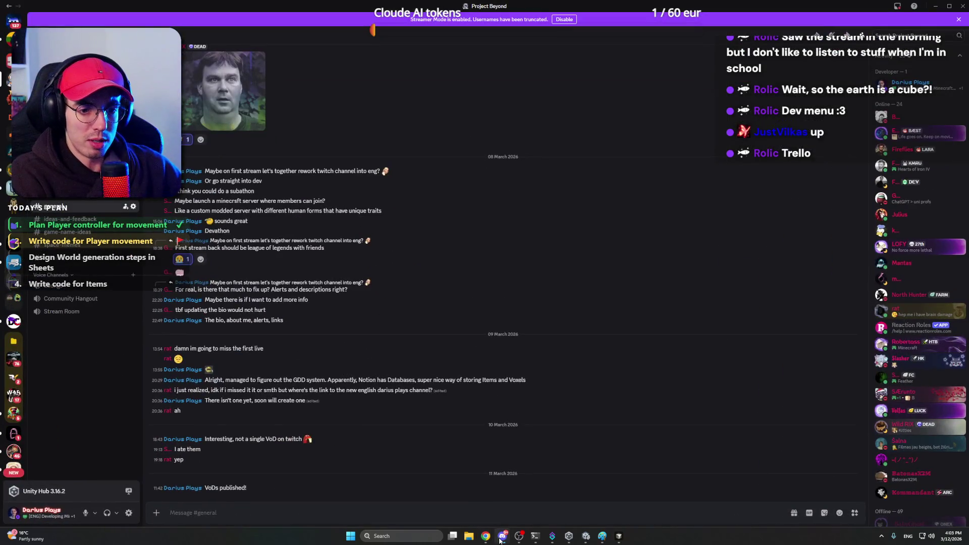
{"action": "left_click", "coordinate": [501, 539]}
{"action": "mouse_move", "coordinate": [486, 536]}
{"action": "left_click", "coordinate": [481, 496]}
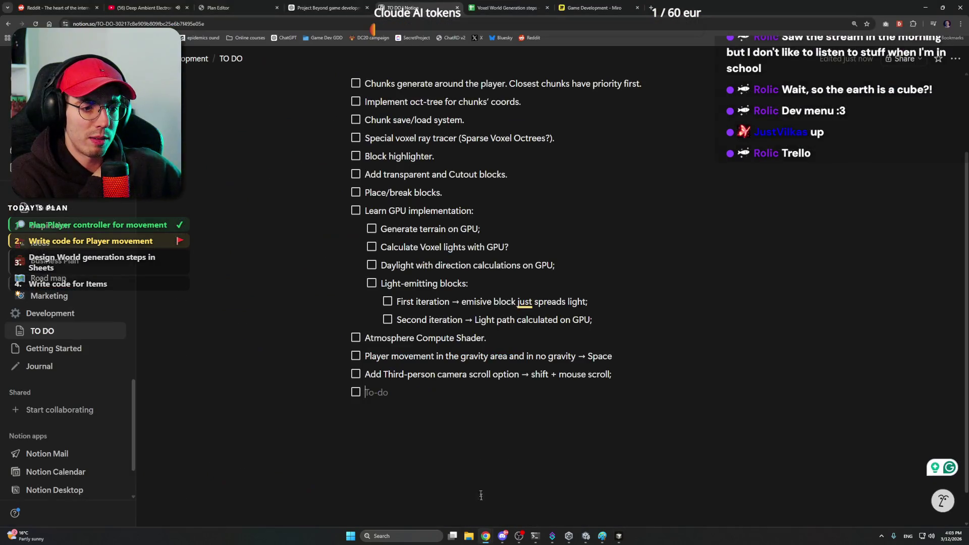
{"action": "scroll", "coordinate": [416, 394], "scroll_direction": "up", "scroll_amount": 2}
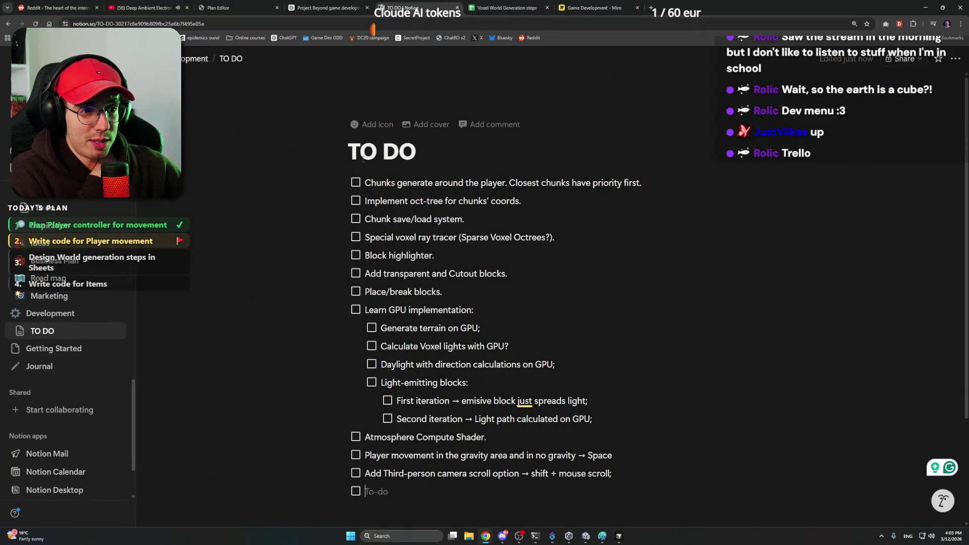
{"action": "mouse_move", "coordinate": [464, 124]}
{"action": "left_mouse_down"}
{"action": "mouse_move", "coordinate": [465, 196]}
{"action": "mouse_move", "coordinate": [562, 346]}
{"action": "left_mouse_up"}
{"action": "left_click", "coordinate": [460, 293]}
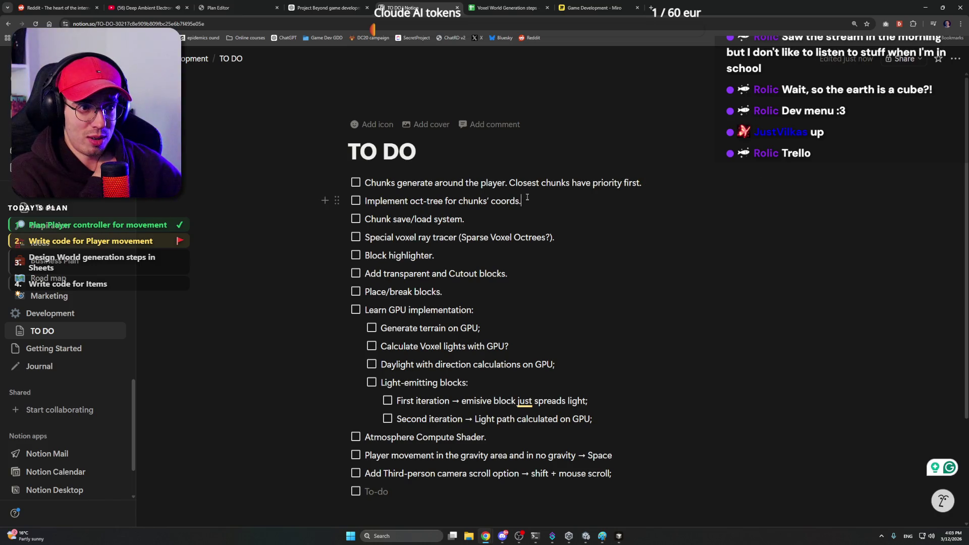
Browse several cell ranges in the world generation spreadsheet.
{"action": "key", "text": "ctrl+Tab"}
{"action": "left_click", "coordinate": [398, 171]}
{"action": "left_click_drag", "start_coordinate": [317, 164], "coordinate": [326, 212]}
{"action": "left_click_drag", "start_coordinate": [461, 310], "coordinate": [502, 402]}
{"action": "left_click_drag", "start_coordinate": [404, 291], "coordinate": [325, 216]}
{"action": "left_click", "coordinate": [349, 235]}
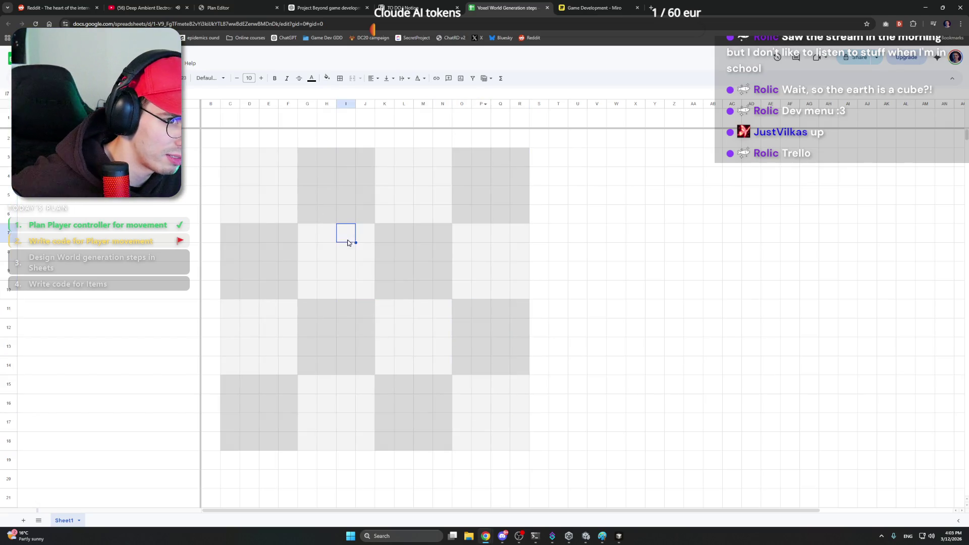
{"action": "left_click", "coordinate": [353, 259]}
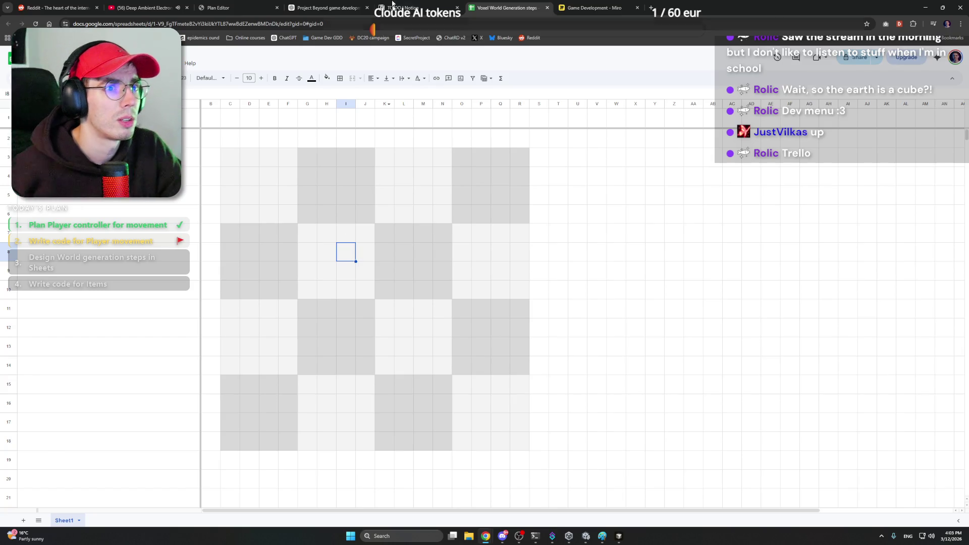
Glance at the spreadsheet and stream plan tabs, return to Notion, then minimise the browser.
{"action": "left_click", "coordinate": [391, 6]}
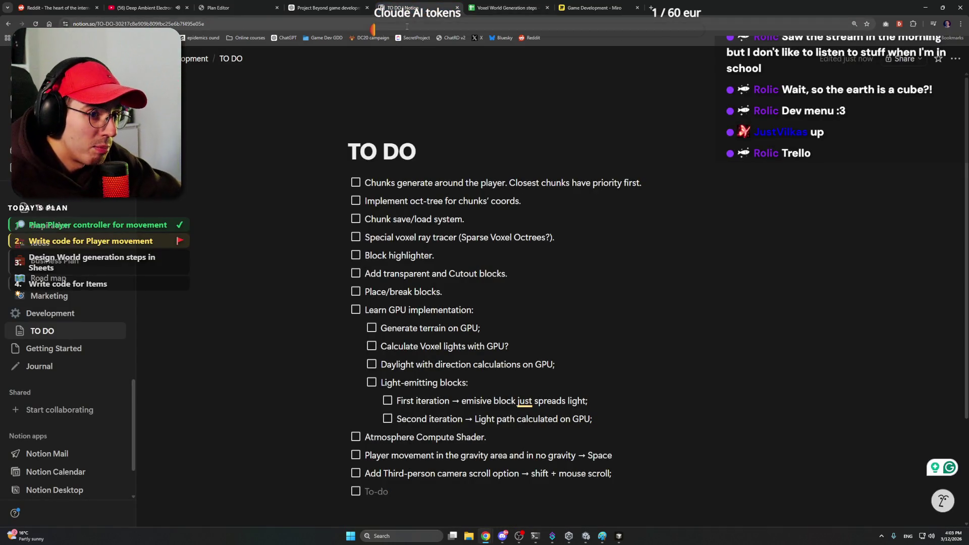
{"action": "left_click", "coordinate": [471, 7]}
{"action": "left_click", "coordinate": [448, 6]}
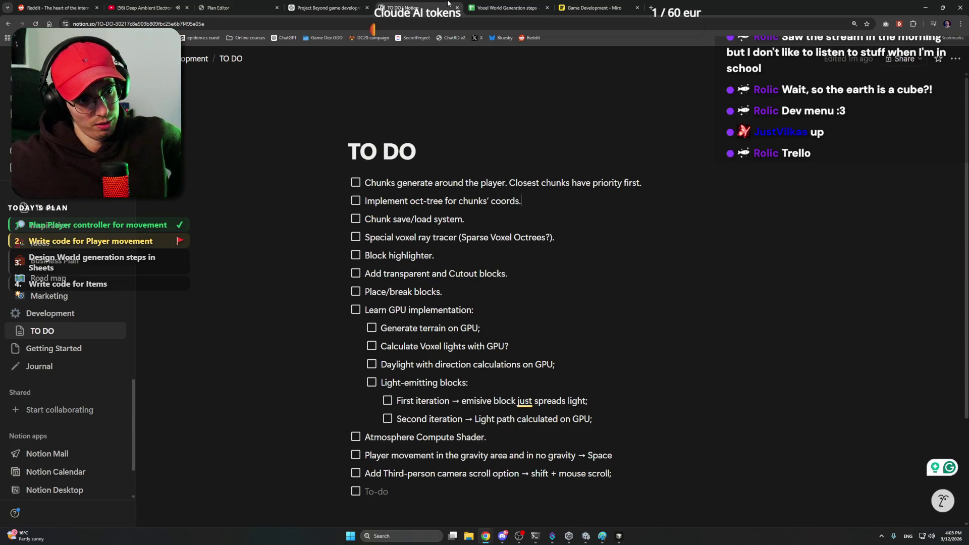
{"action": "left_click", "coordinate": [243, 7]}
{"action": "left_click", "coordinate": [422, 3]}
{"action": "left_click", "coordinate": [925, 8]}
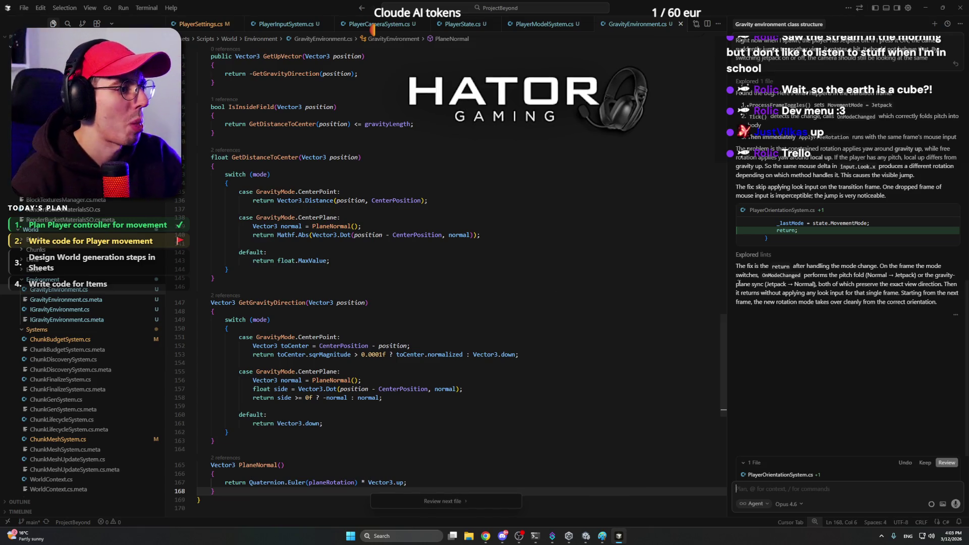
Inspect the early-return line in PlayerOrientationSystem.cs, keep all changes, and switch to Unity.
{"action": "left_click", "coordinate": [443, 500]}
{"action": "left_click", "coordinate": [304, 303]}
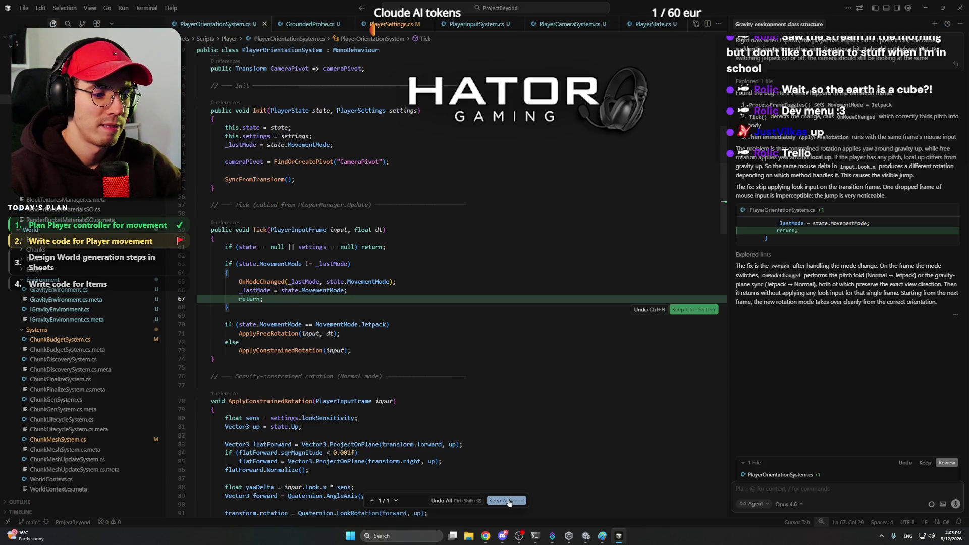
{"action": "left_click", "coordinate": [405, 327]}
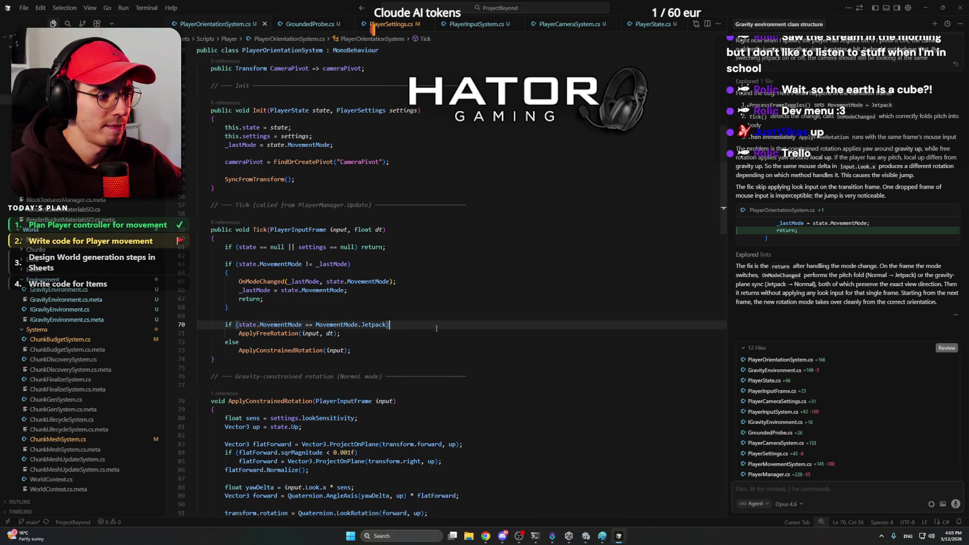
{"action": "left_click", "coordinate": [585, 536]}
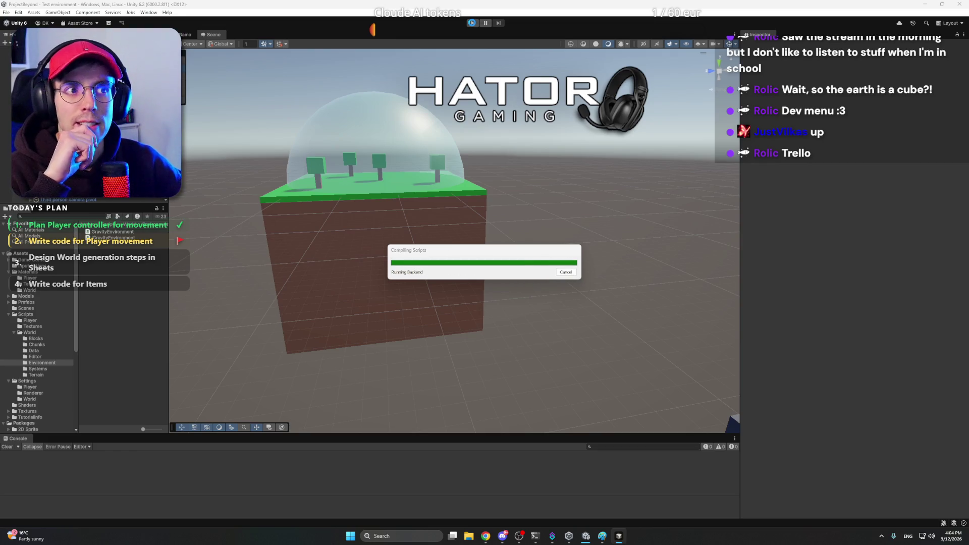
Play-test the early-return fix beside the grassy planet block, then go back to Cursor.
{"action": "left_click", "coordinate": [472, 23]}
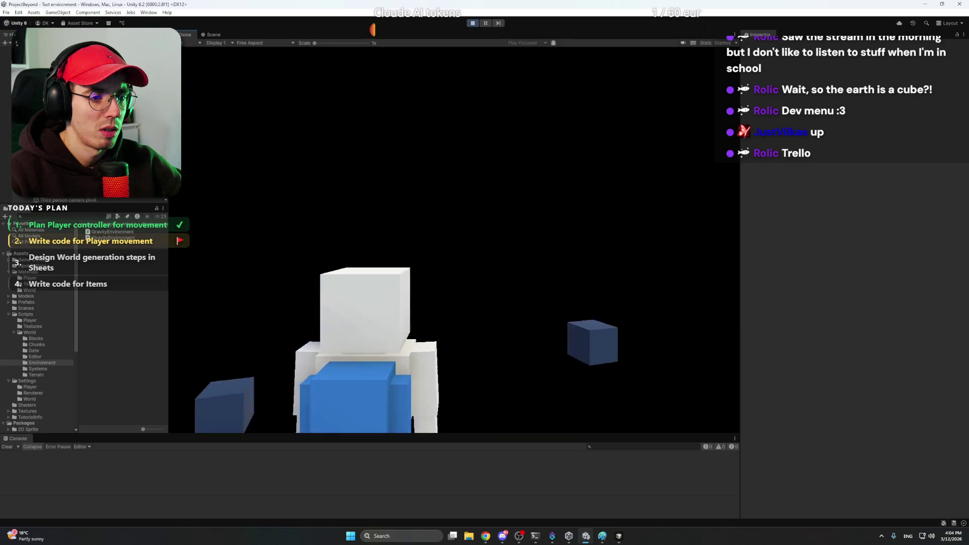
{"action": "left_click", "coordinate": [473, 23]}
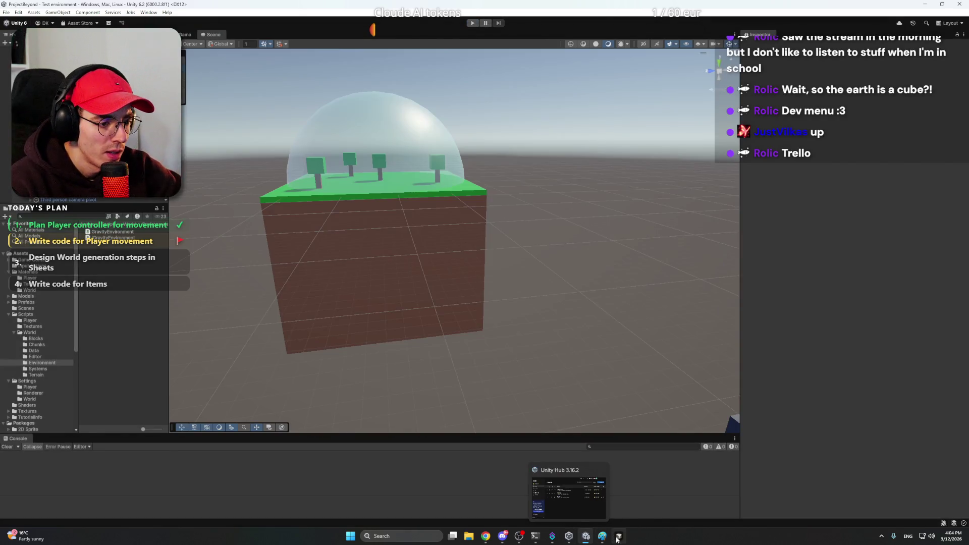
{"action": "left_click", "coordinate": [619, 536]}
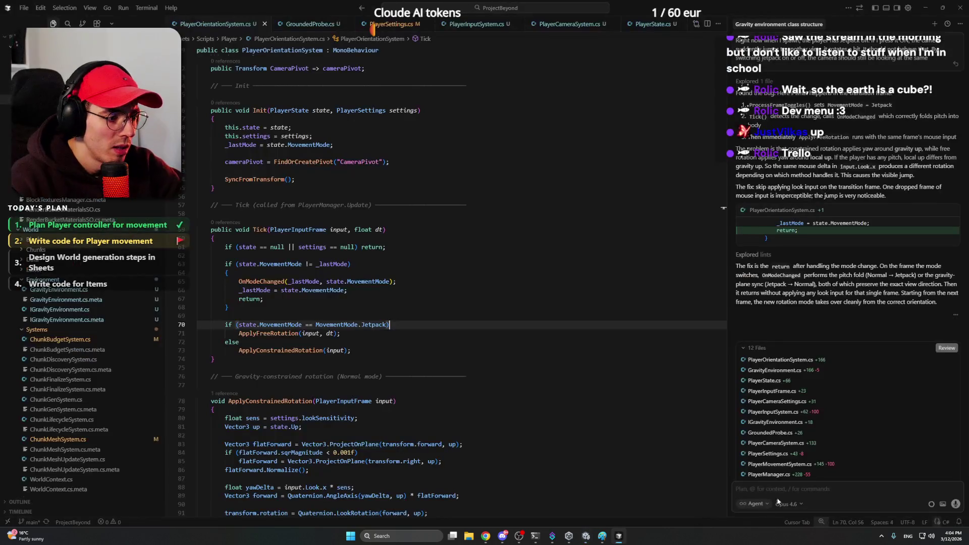
Tell the agent that without jetpack, player rotation needn't be constrained around the up axis.
{"action": "left_click", "coordinate": [801, 488]}
{"action": "type", "text": "When I'"}
{"action": "key", "text": "BackSpace"}
{"action": "type", "text": "m in"}
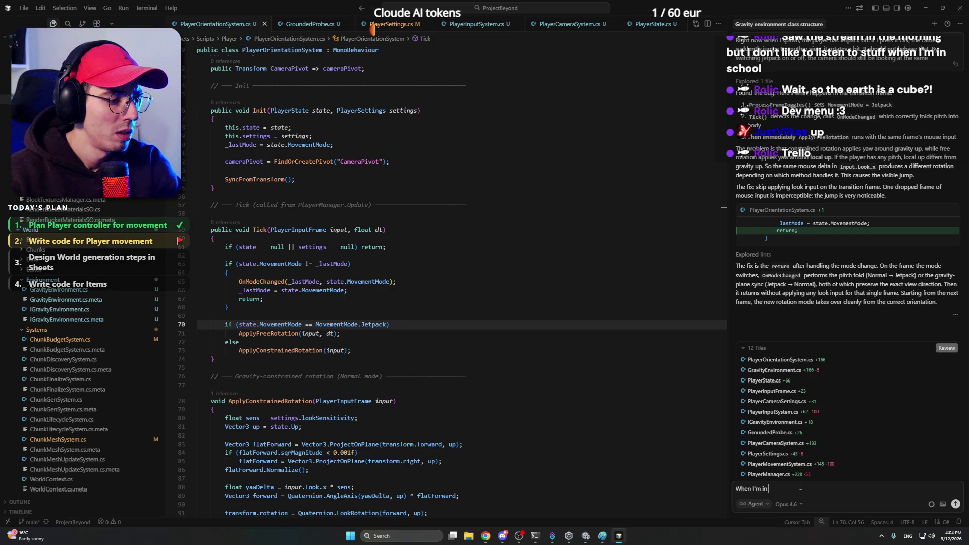
{"action": "type", "text": " zero-g, "}
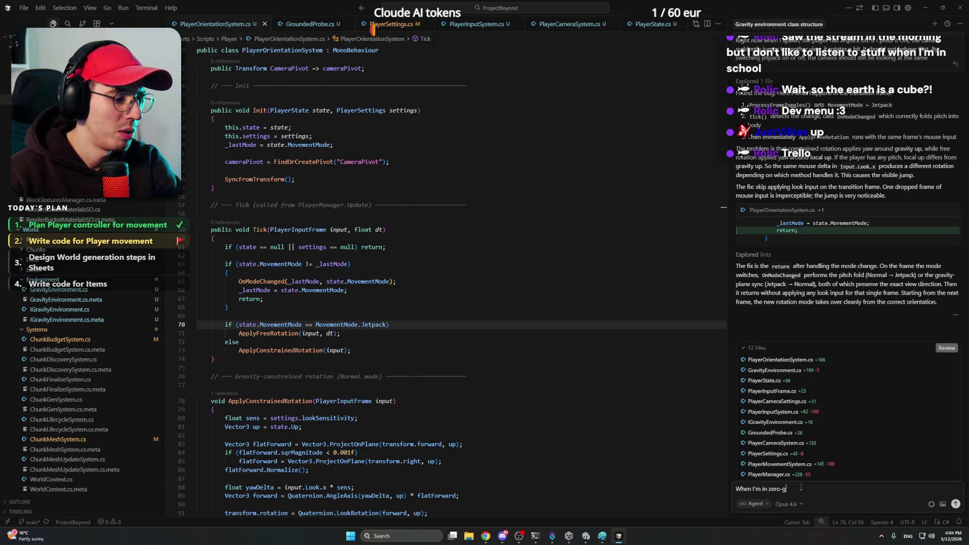
{"action": "type", "text": "my player "}
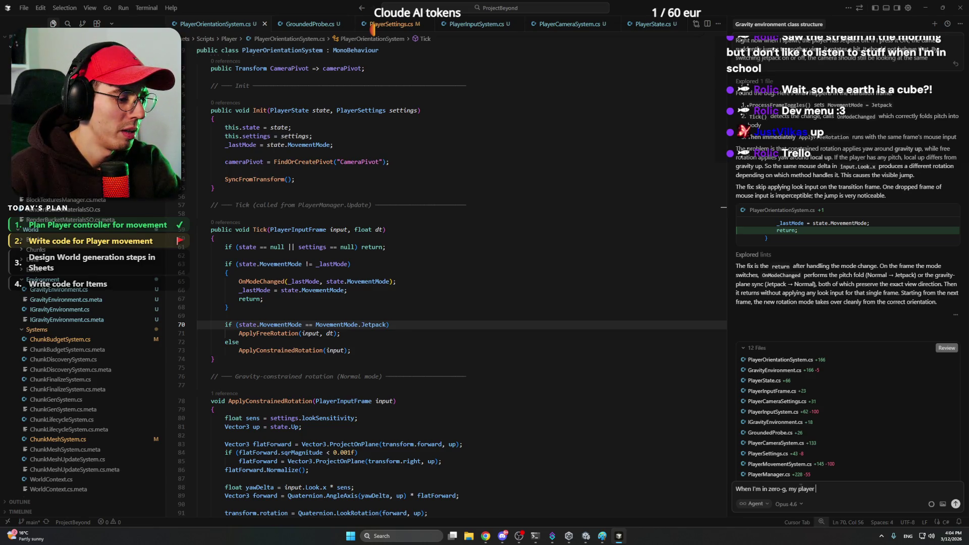
{"action": "type", "text": "rotation d"}
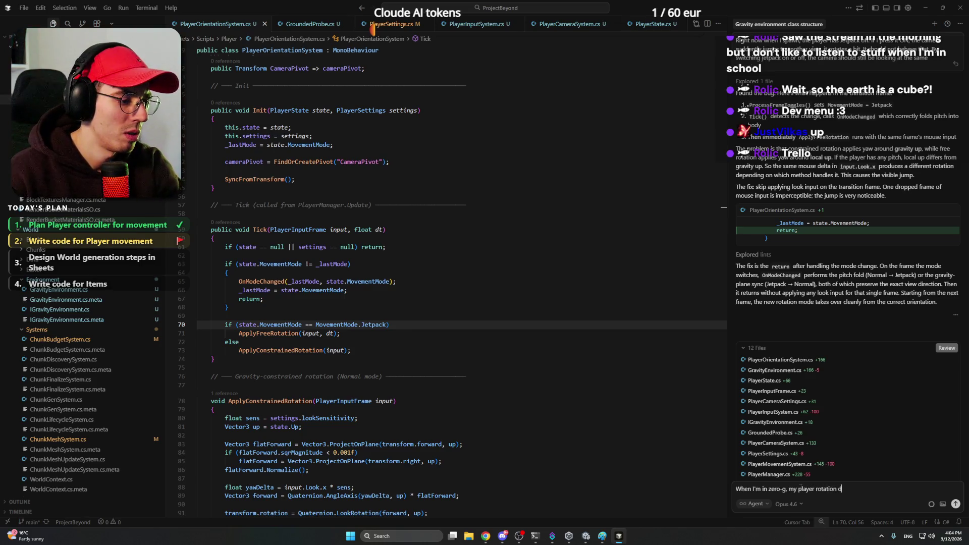
{"action": "type", "text": "oesn't need to "}
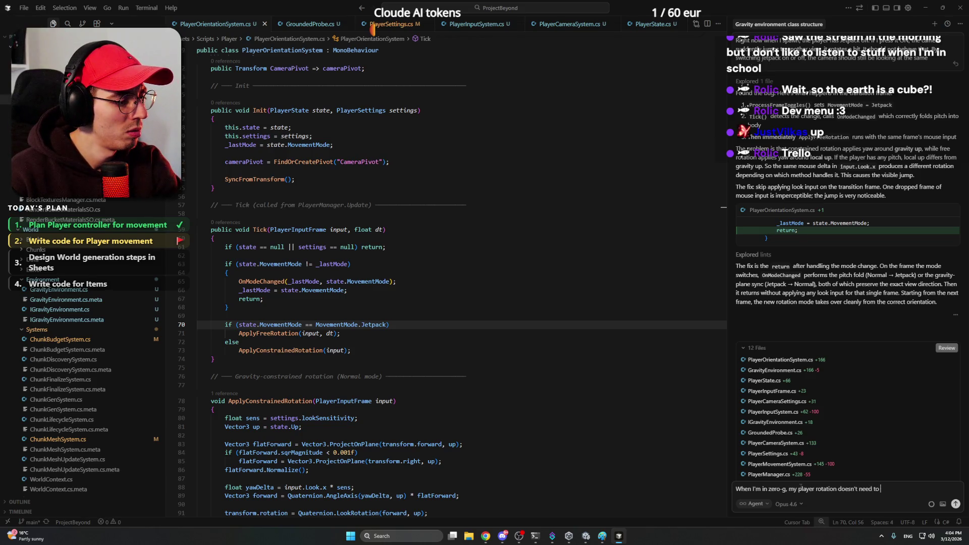
{"action": "type", "text": "be const"}
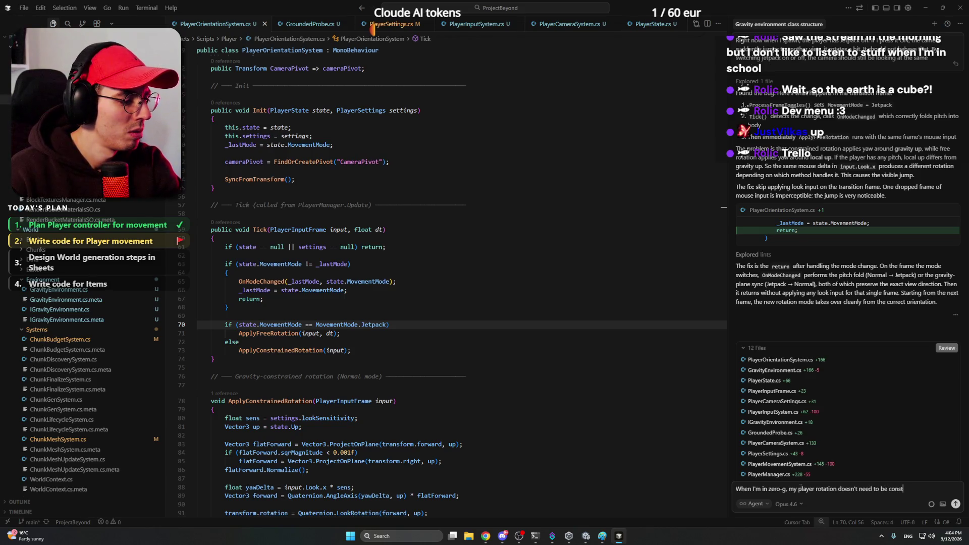
{"action": "type", "text": "rained to"}
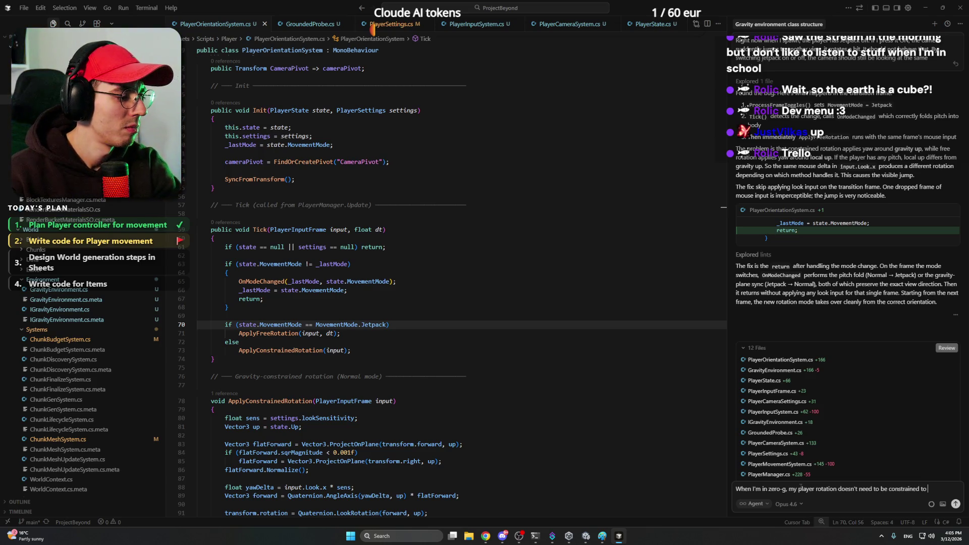
{"action": "type", "text": " rotate ar"}
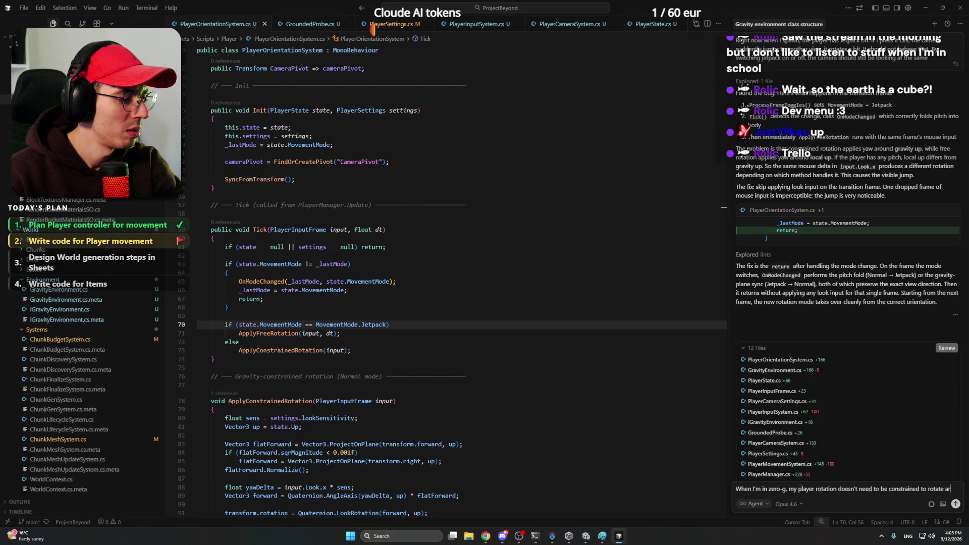
{"action": "type", "text": "ound up axis."}
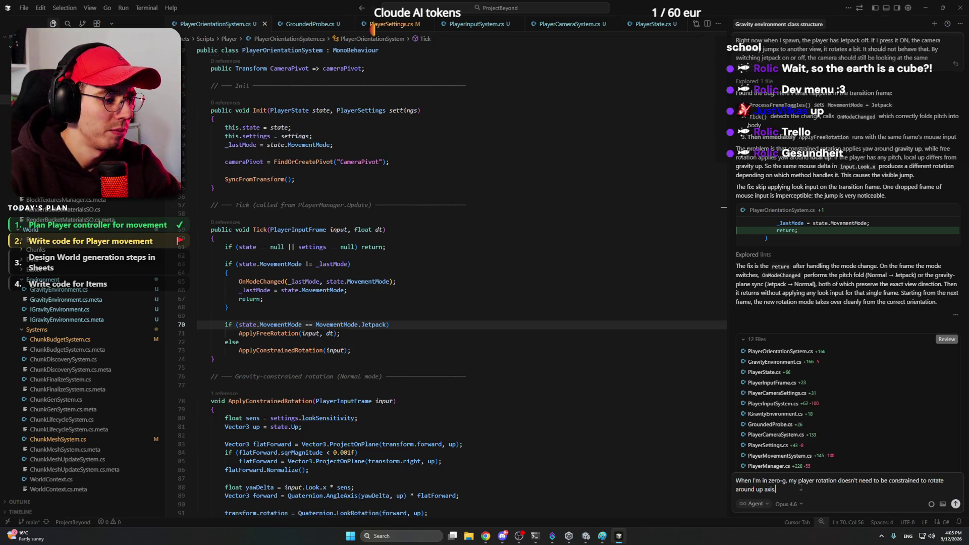
{"action": "type", "text": "zero"}
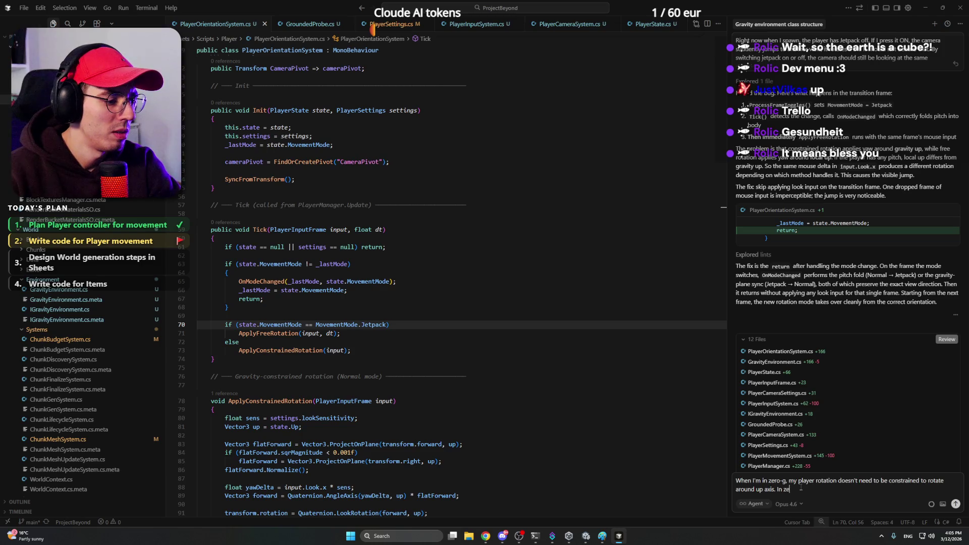
{"action": "key", "text": "BackSpace"}
{"action": "key", "text": "BackSpace"}
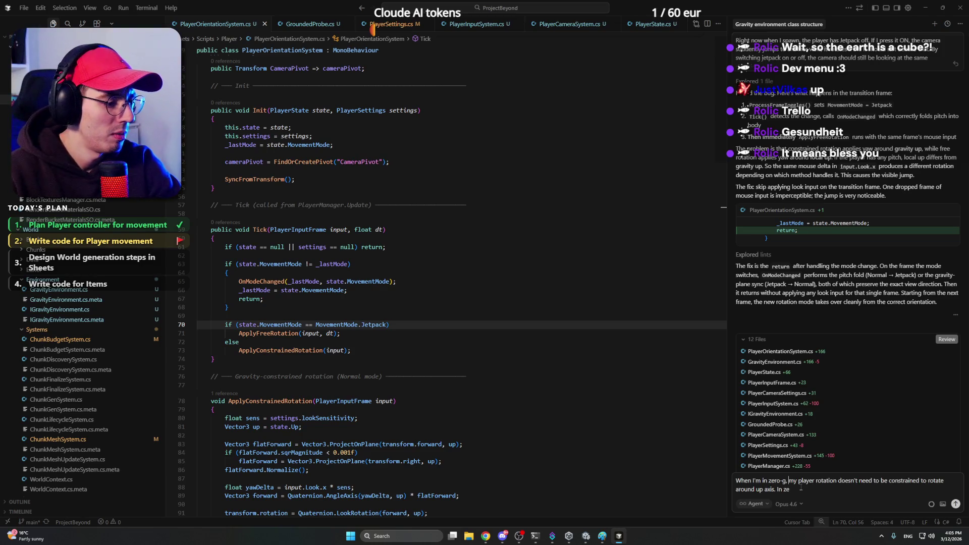
{"action": "type", "text": "without"}
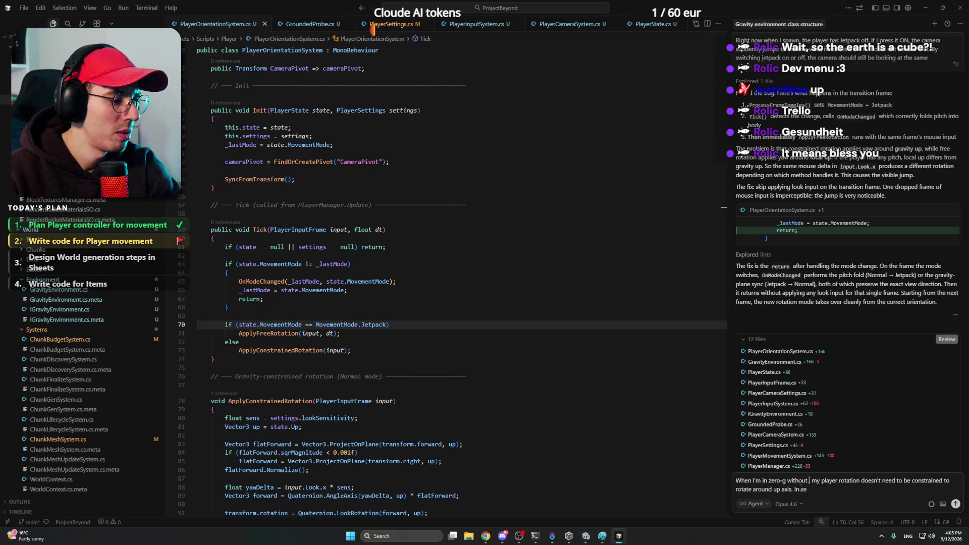
{"action": "type", "text": " my"}
{"action": "type", "text": " jetpack enable"}
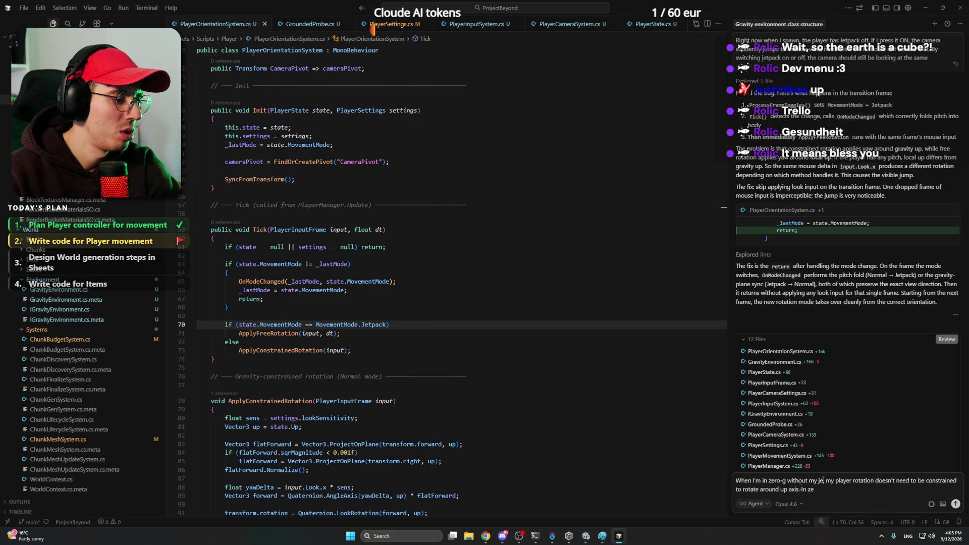
{"action": "type", "text": "d,"}
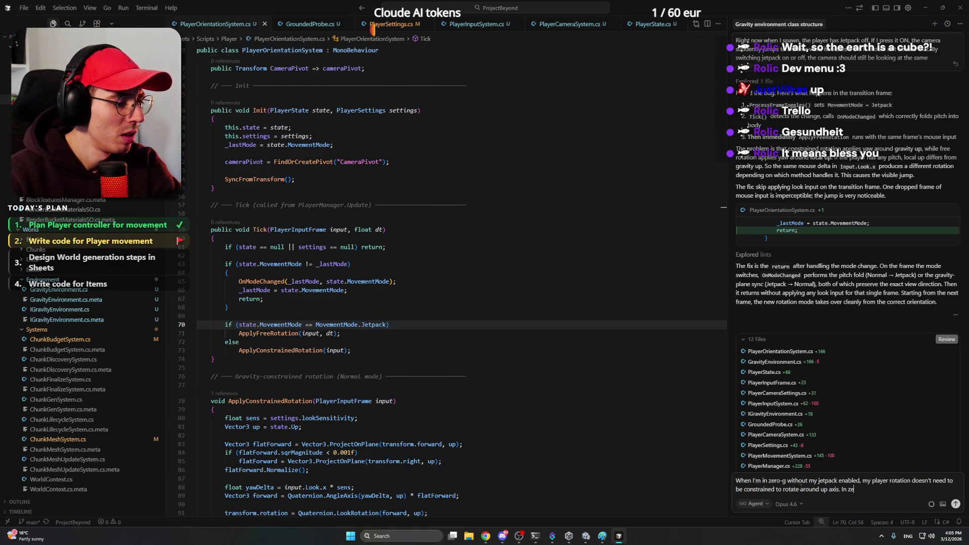
{"action": "type", "text": " my player rotation doesn't need to be constrained to rotate around up axis. In zero-g with"}
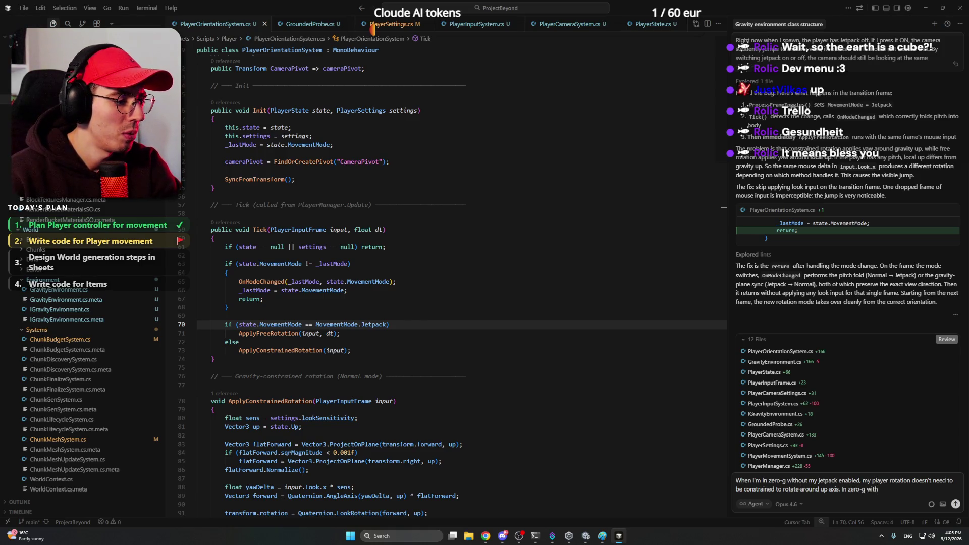
{"action": "type", "text": "out jetpack "}
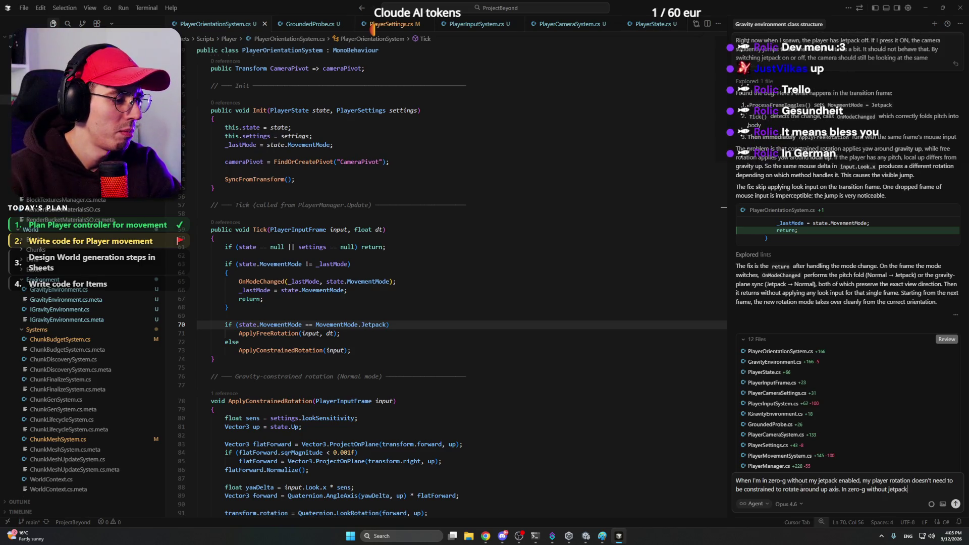
{"action": "type", "text": "the p"}
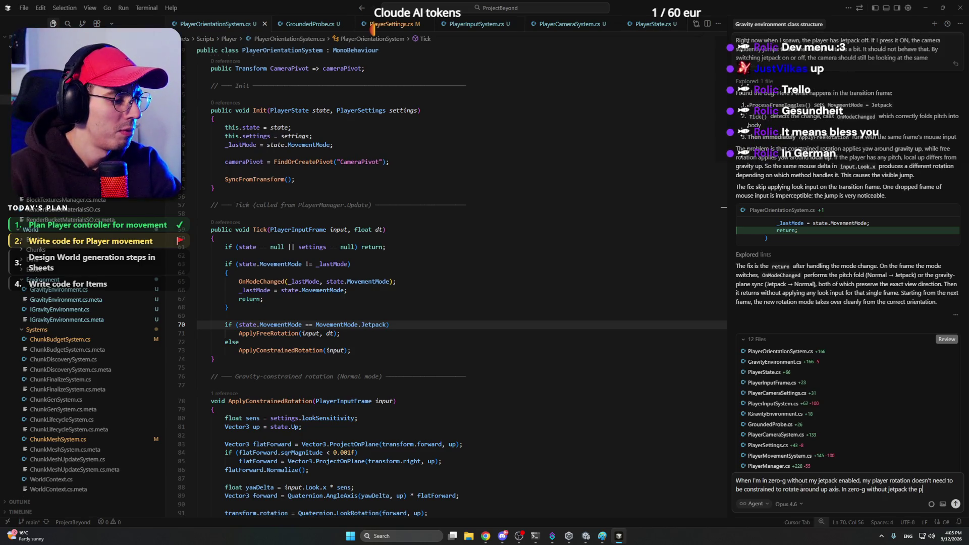
{"action": "type", "text": "layer just can't"}
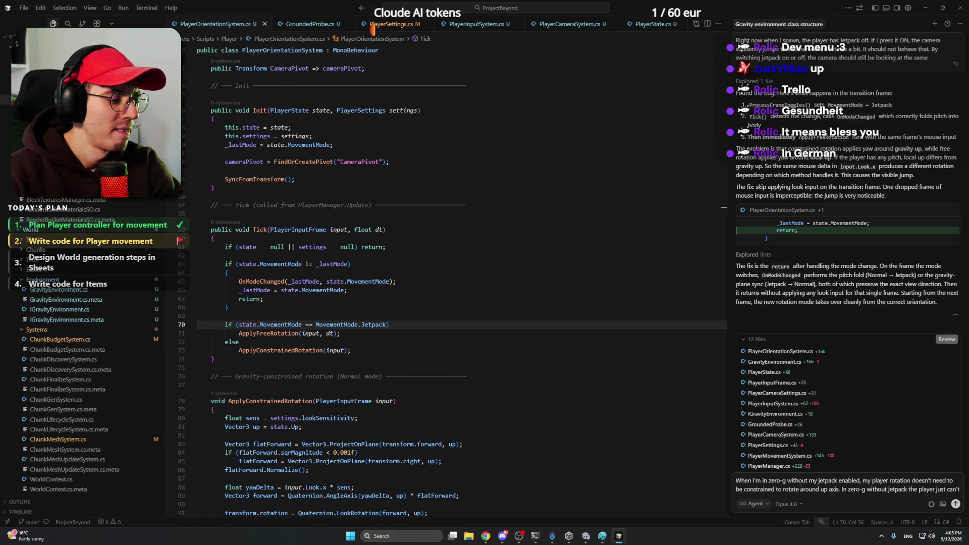
{"action": "type", "text": " add acceleration for "}
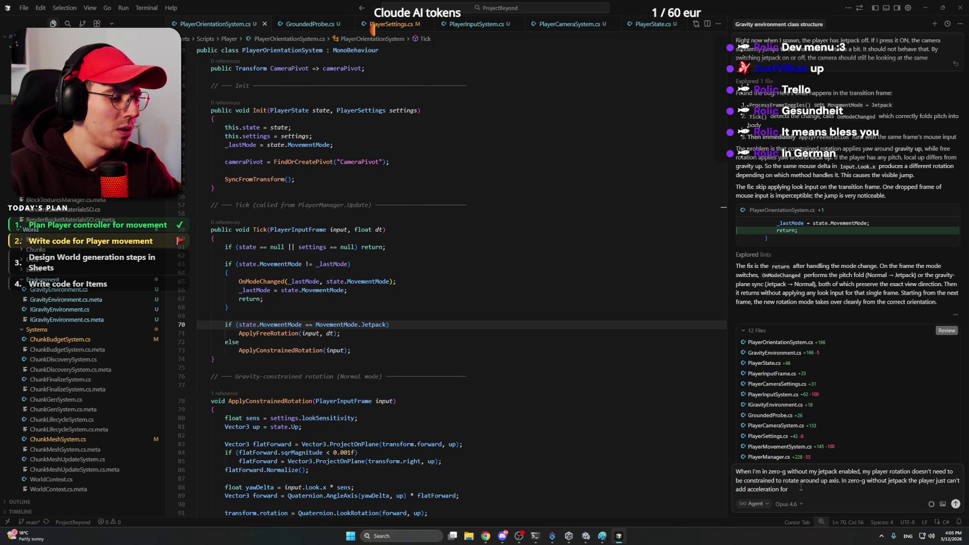
{"action": "type", "text": "translocation"}
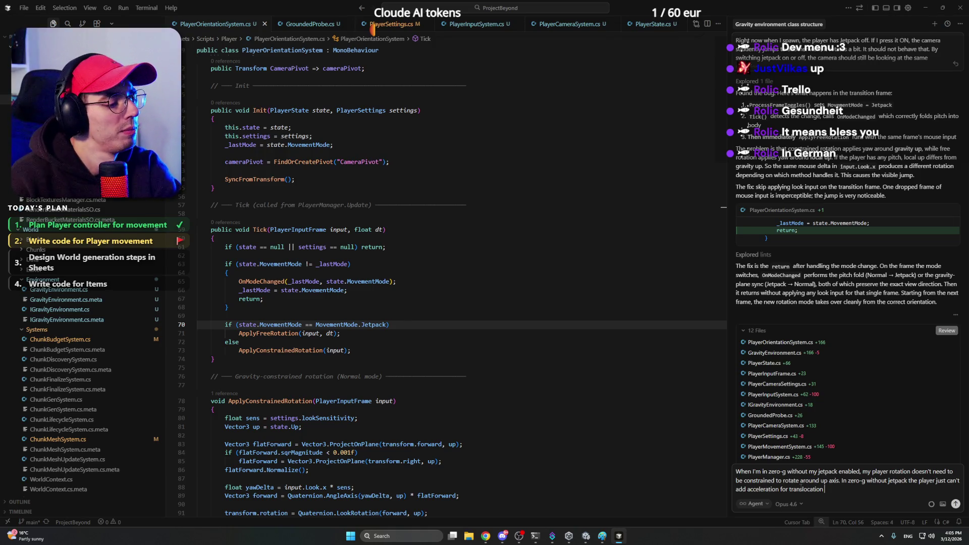
{"action": "type", "text": ", neith"}
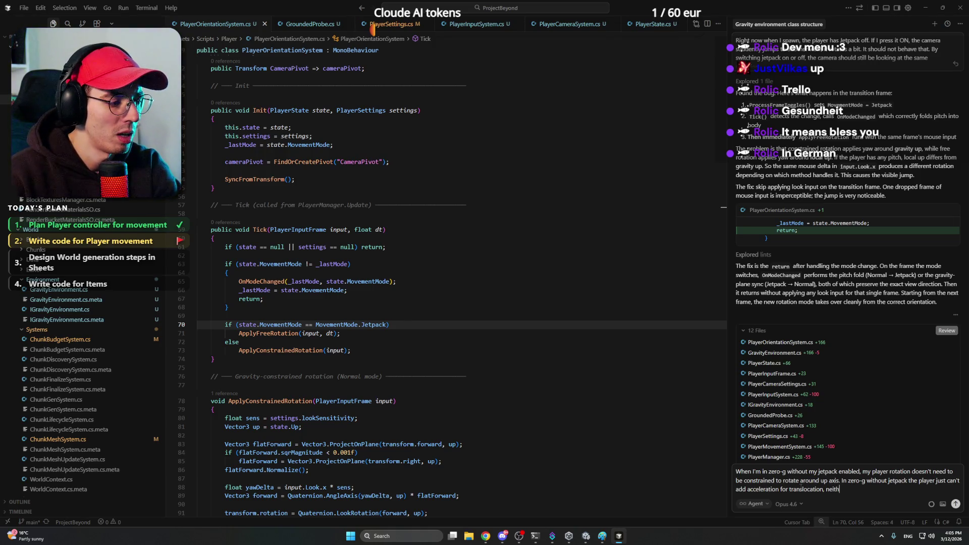
{"action": "type", "text": "eir move with"}
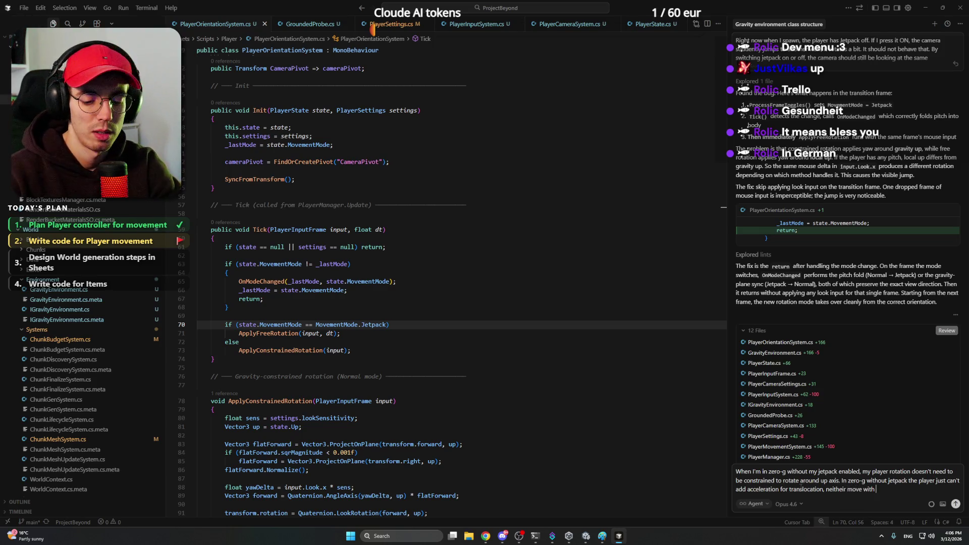
{"action": "type", "text": " WASD or use dampers"}
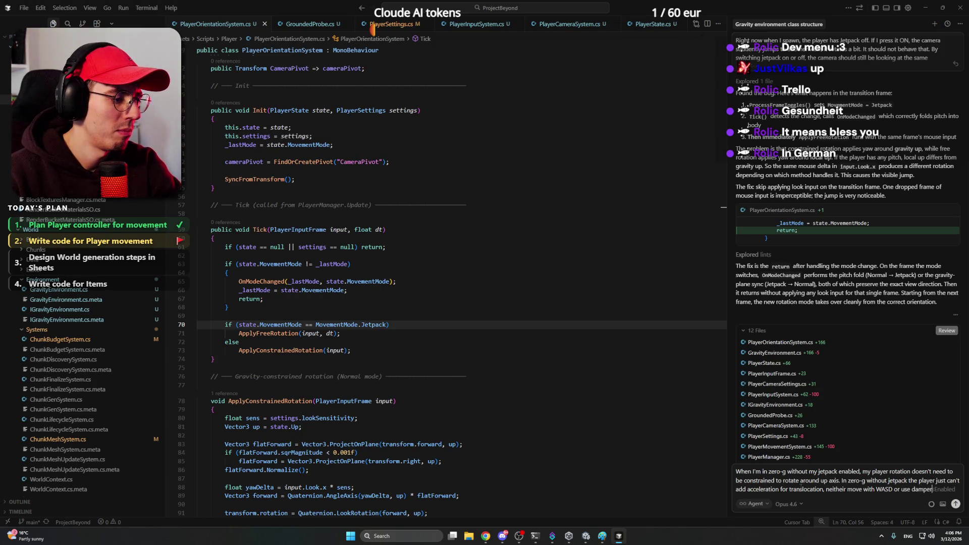
{"action": "type", "text": "."}
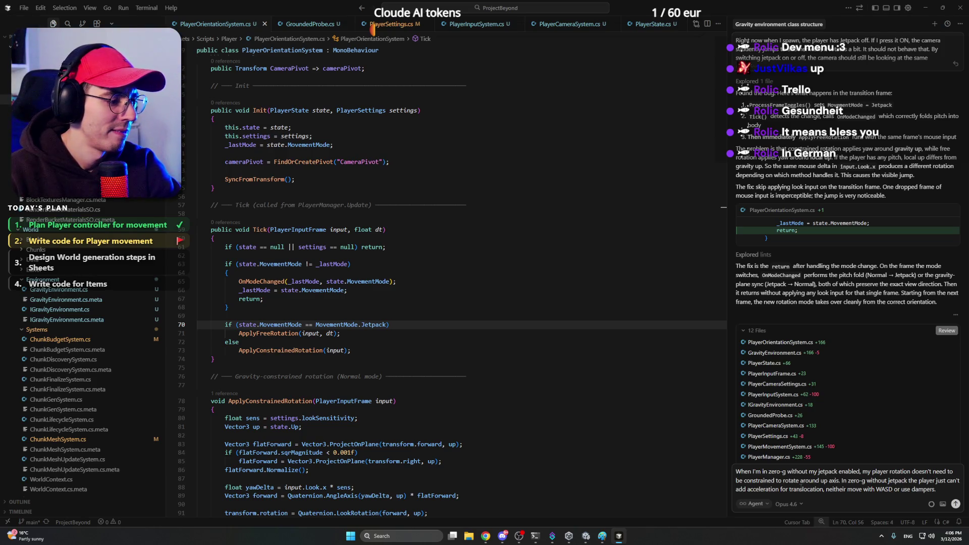
Add that enabling jetpack makes the camera jump to Unity's scene up direction, and send.
{"action": "key", "text": "shift+Return"}
{"action": "key", "text": "shift+Return"}
{"action": "type", "text": "Becau"}
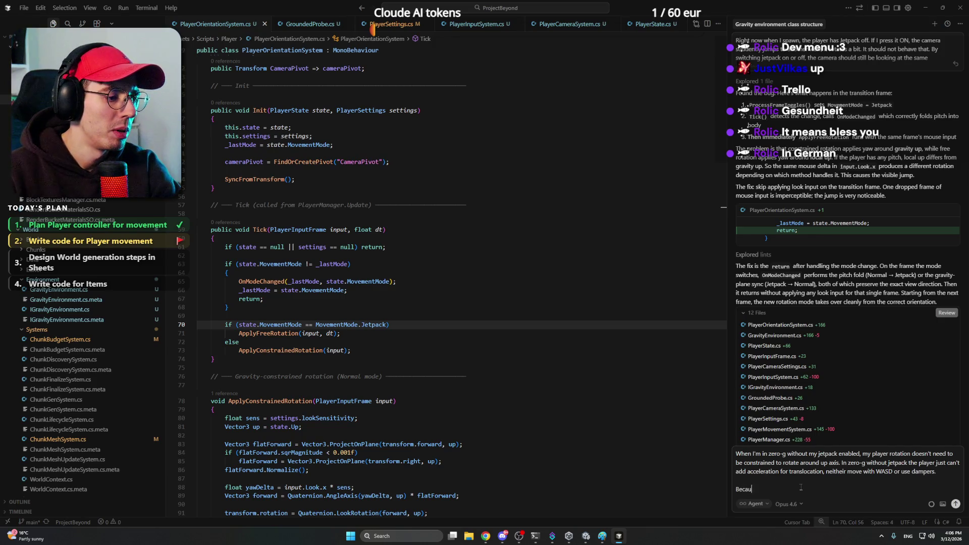
{"action": "type", "text": "se now when I"}
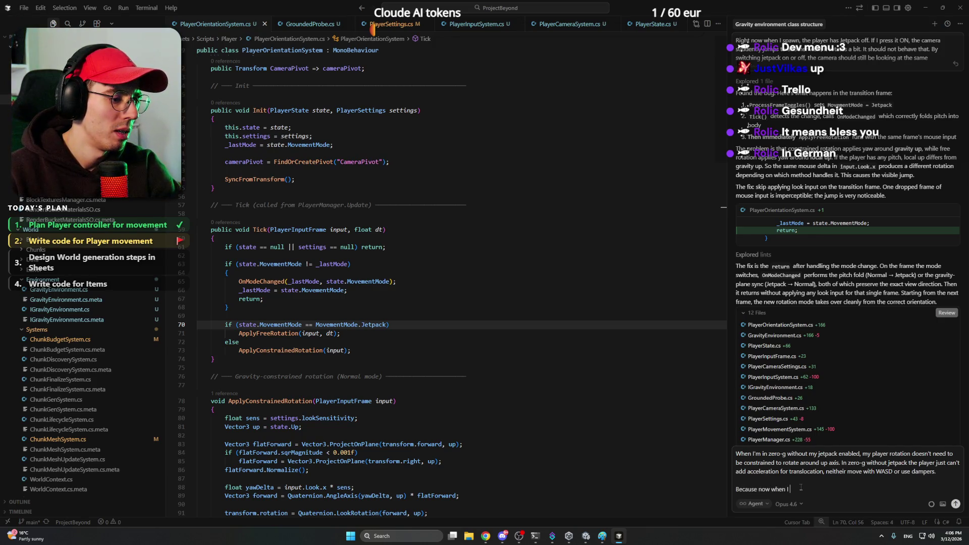
{"action": "key", "text": "BackSpace"}
{"action": "key", "text": "BackSpace"}
{"action": "key", "text": "BackSpace"}
{"action": "type", "text": "the camera jump"}
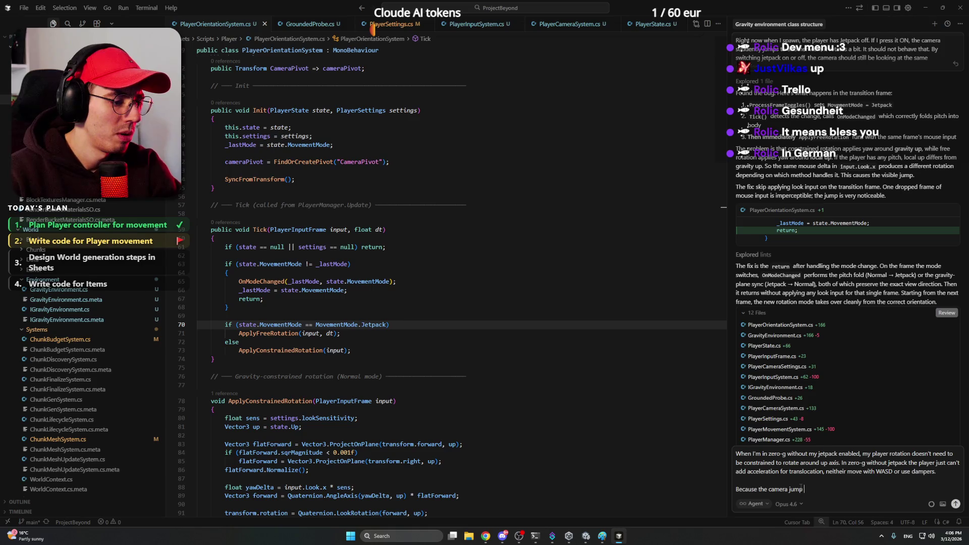
{"action": "type", "text": " is happening b"}
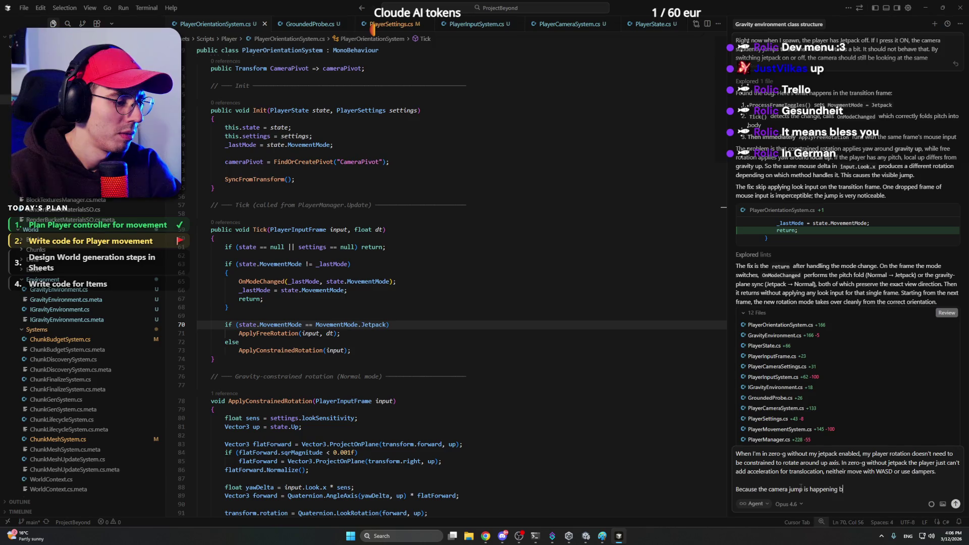
{"action": "type", "text": "ecause"}
{"action": "key", "text": "BackSpace"}
{"action": "key", "text": "BackSpace"}
{"action": "key", "text": "BackSpace"}
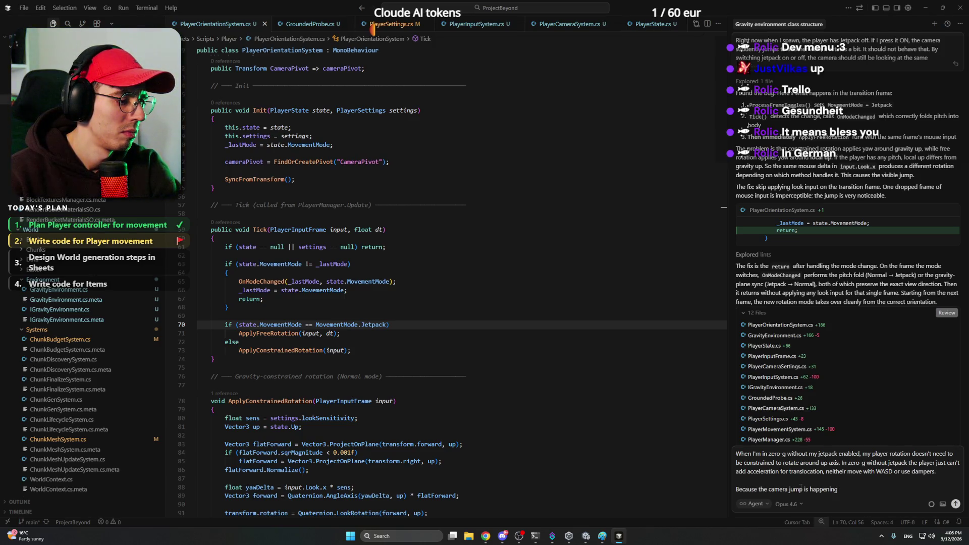
{"action": "type", "text": "because when I turn on j"}
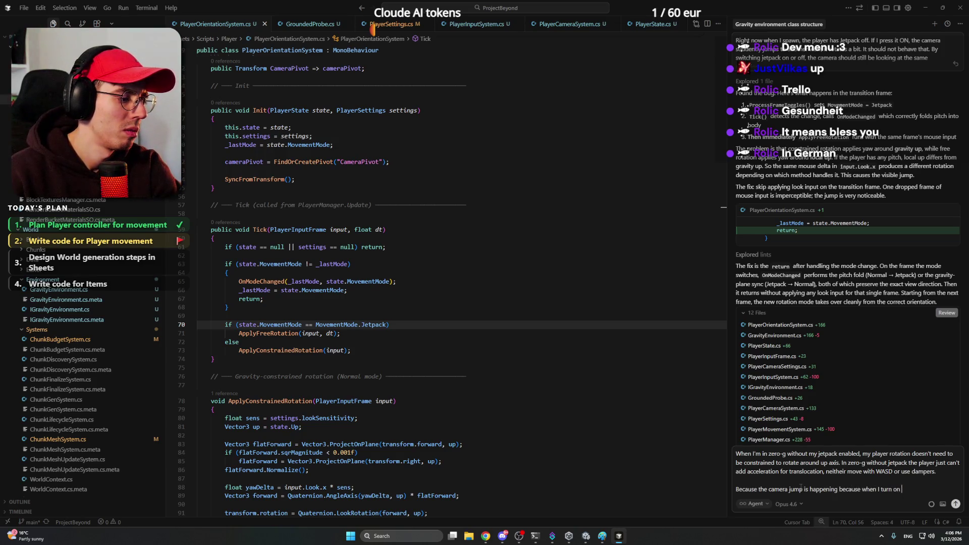
{"action": "type", "text": "etpack, t"}
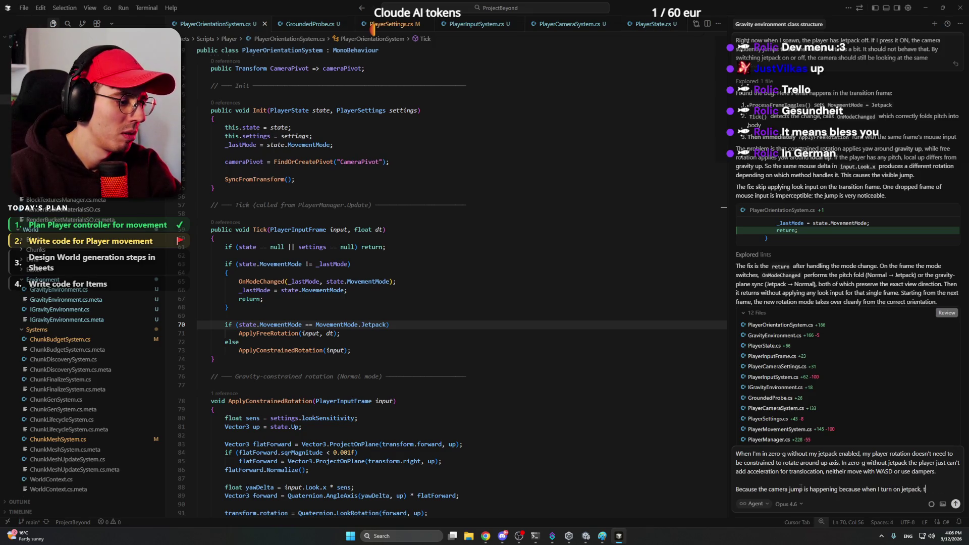
{"action": "type", "text": "he view "}
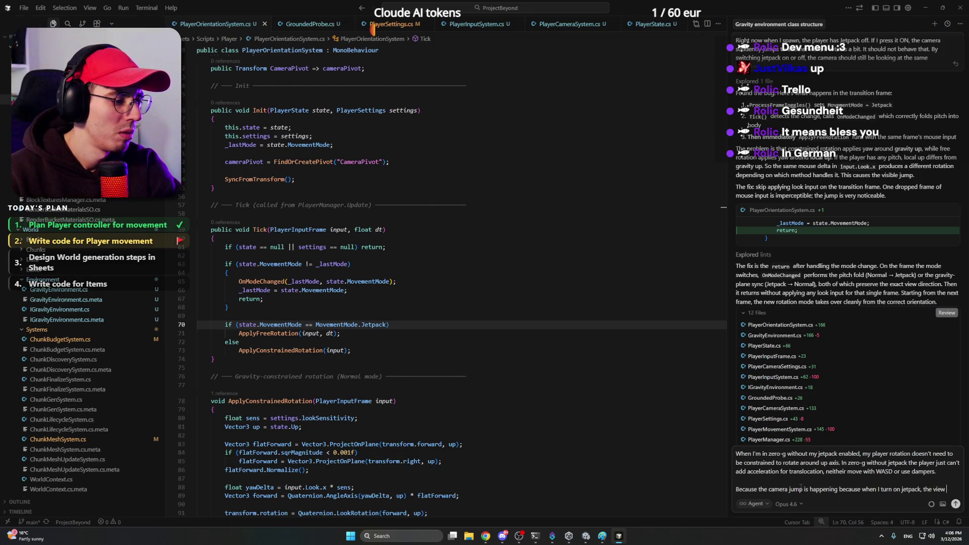
{"action": "type", "text": "instantly alli"}
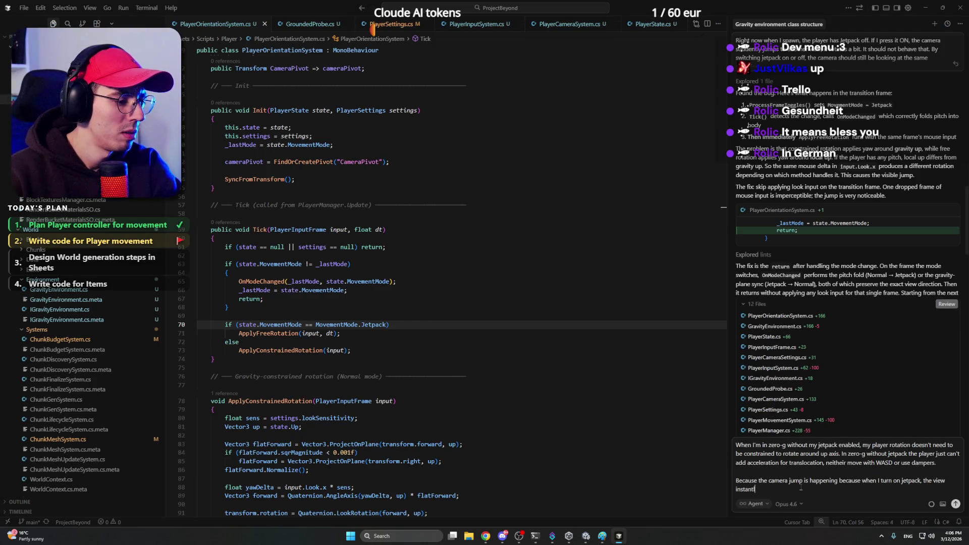
{"action": "key", "text": "BackSpace"}
{"action": "key", "text": "BackSpace"}
{"action": "type", "text": "igns with unity's scene"}
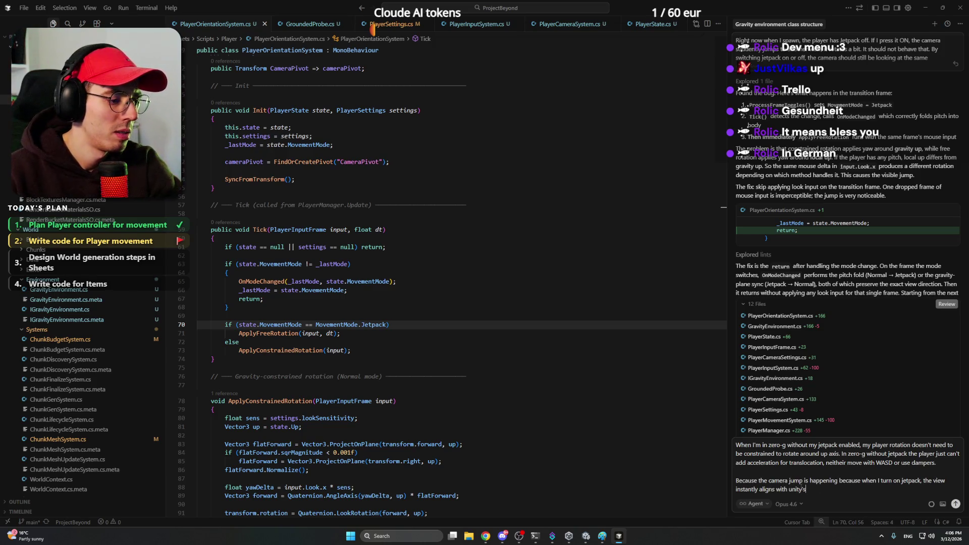
{"action": "type", "text": "'s u"}
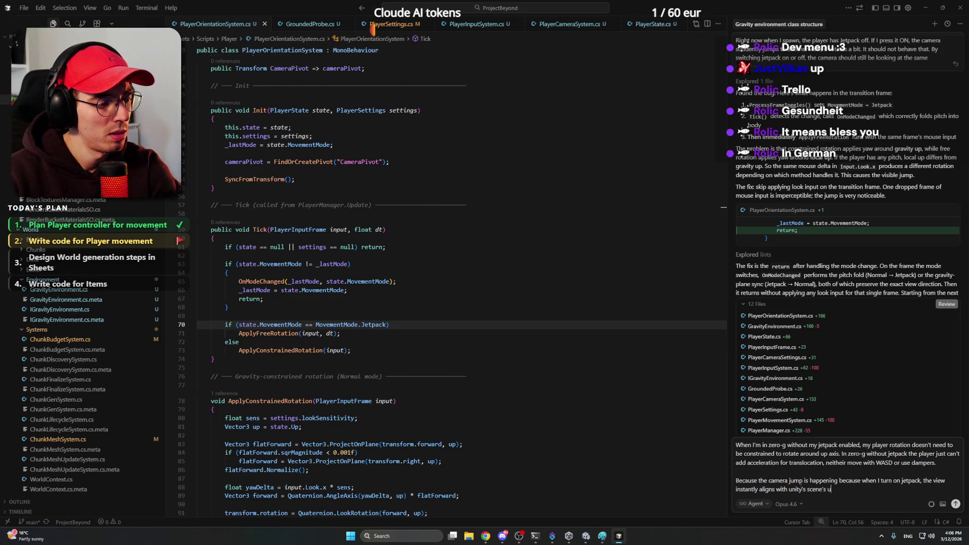
{"action": "type", "text": "p direction."}
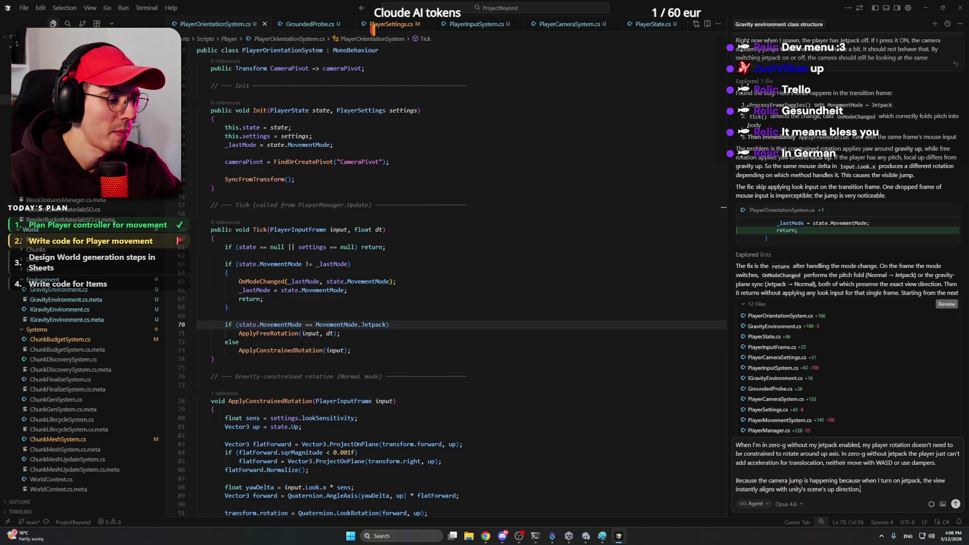
{"action": "key", "text": "Return"}
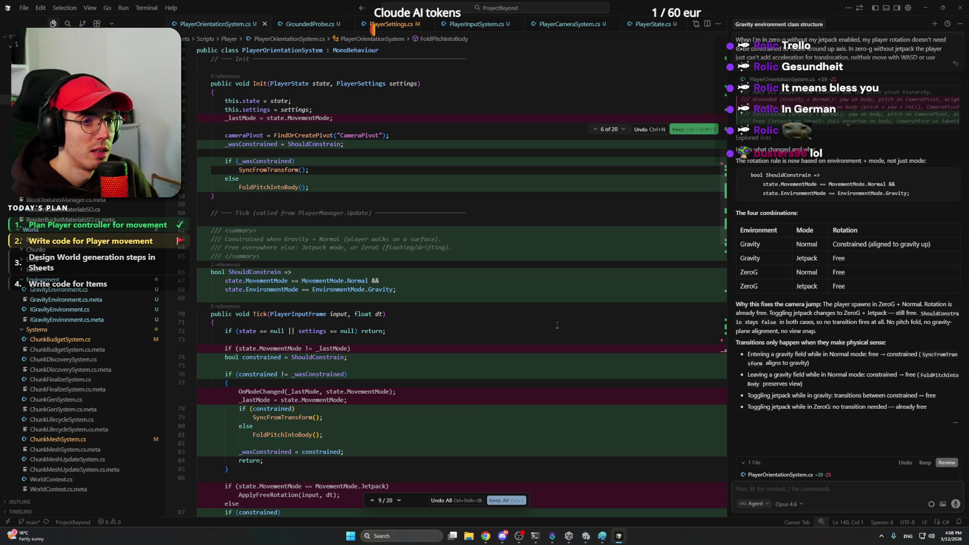
Review the agent's PlayerOrientationSystem.cs rewrite, keep all 12 files' edits, then switch to Unity.
{"action": "scroll", "coordinate": [536, 292], "scroll_direction": "up", "scroll_amount": 15}
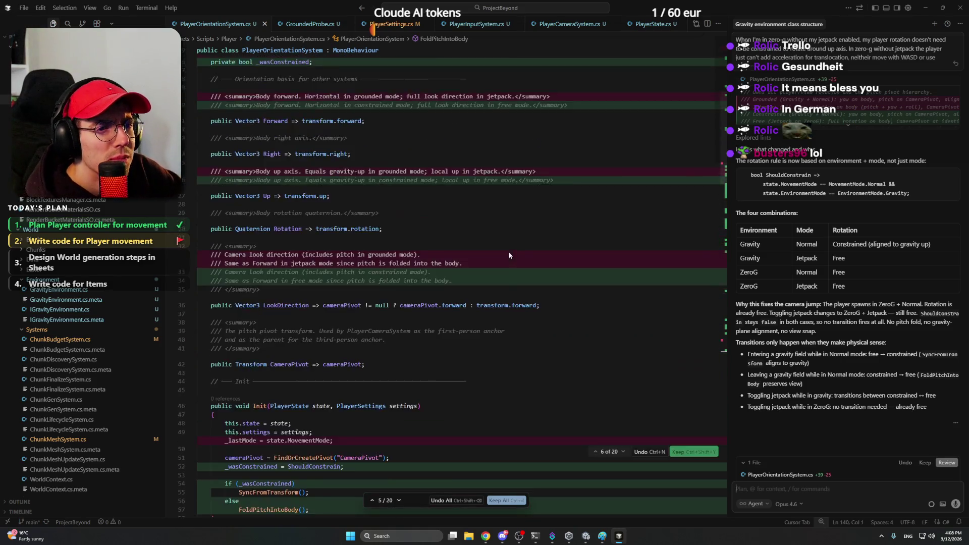
{"action": "scroll", "coordinate": [479, 212], "scroll_direction": "down", "scroll_amount": 15}
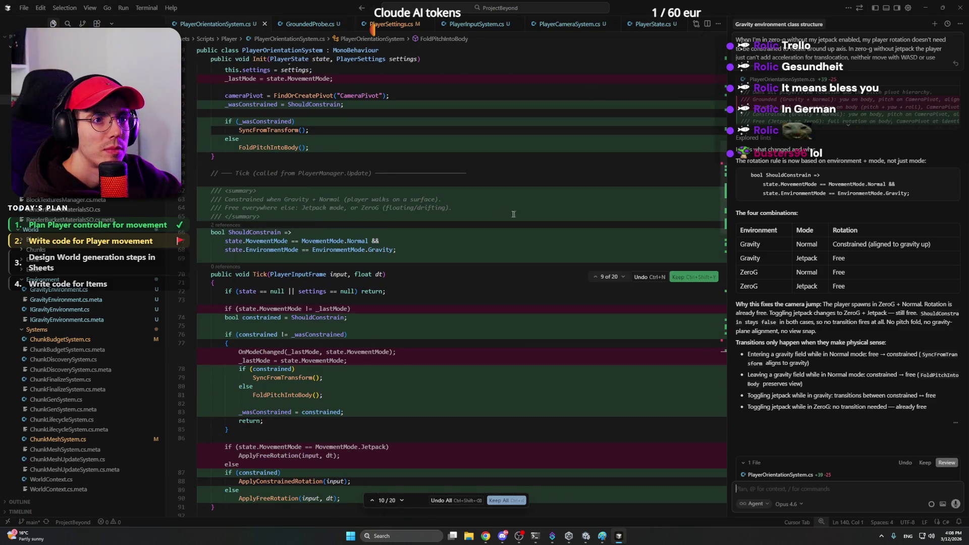
{"action": "scroll", "coordinate": [480, 223], "scroll_direction": "down", "scroll_amount": 5}
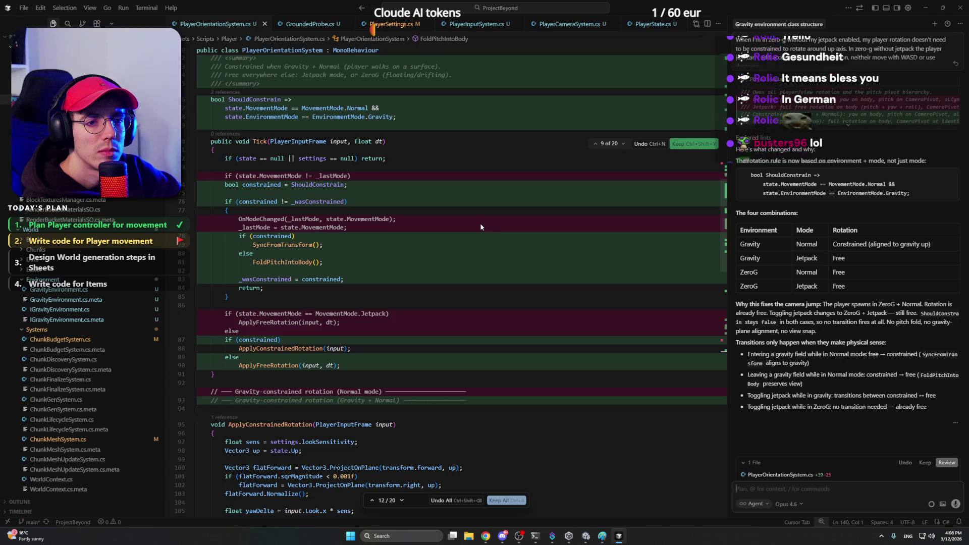
{"action": "scroll", "coordinate": [490, 225], "scroll_direction": "down", "scroll_amount": 5}
{"action": "scroll", "coordinate": [492, 226], "scroll_direction": "down", "scroll_amount": 10}
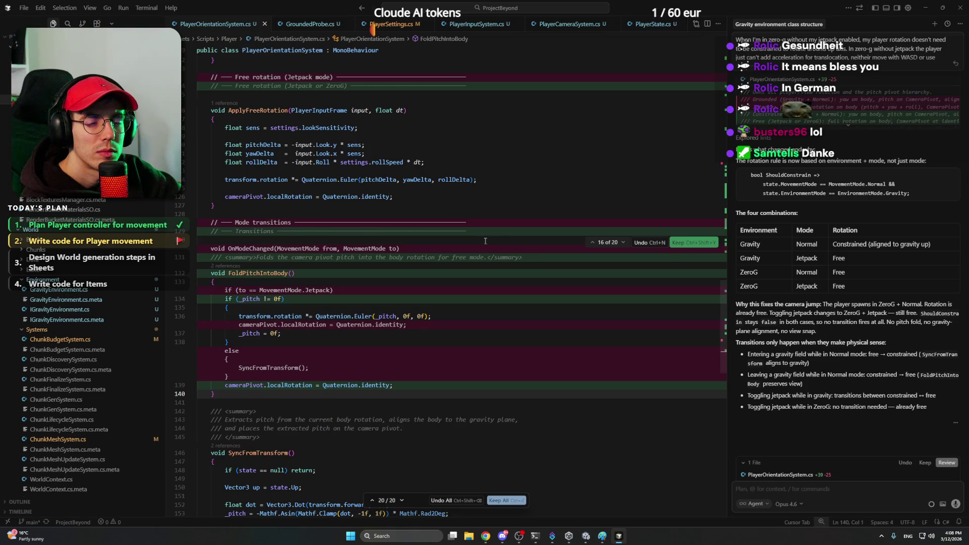
{"action": "scroll", "coordinate": [485, 241], "scroll_direction": "down", "scroll_amount": 10}
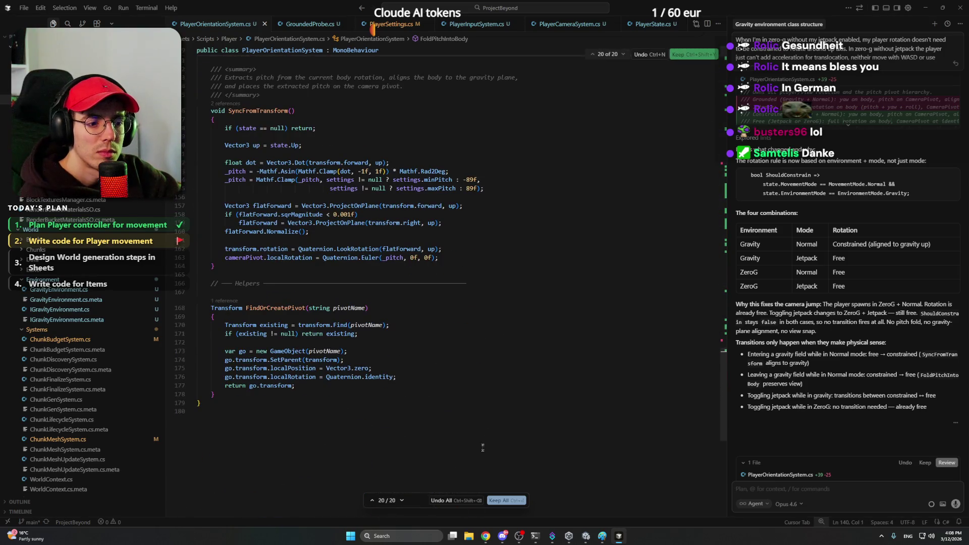
{"action": "left_click", "coordinate": [505, 503]}
{"action": "scroll", "coordinate": [466, 306], "scroll_direction": "up", "scroll_amount": 10}
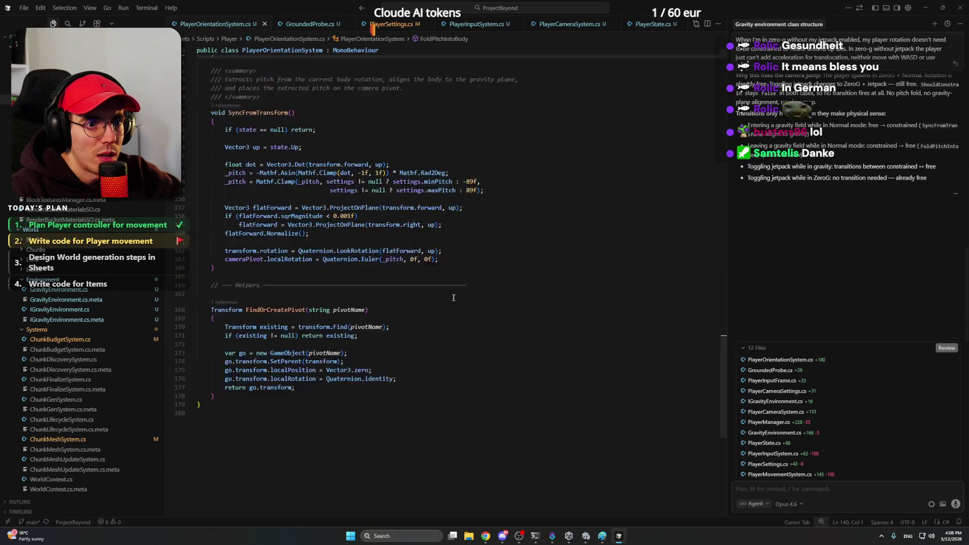
{"action": "left_click", "coordinate": [371, 156]}
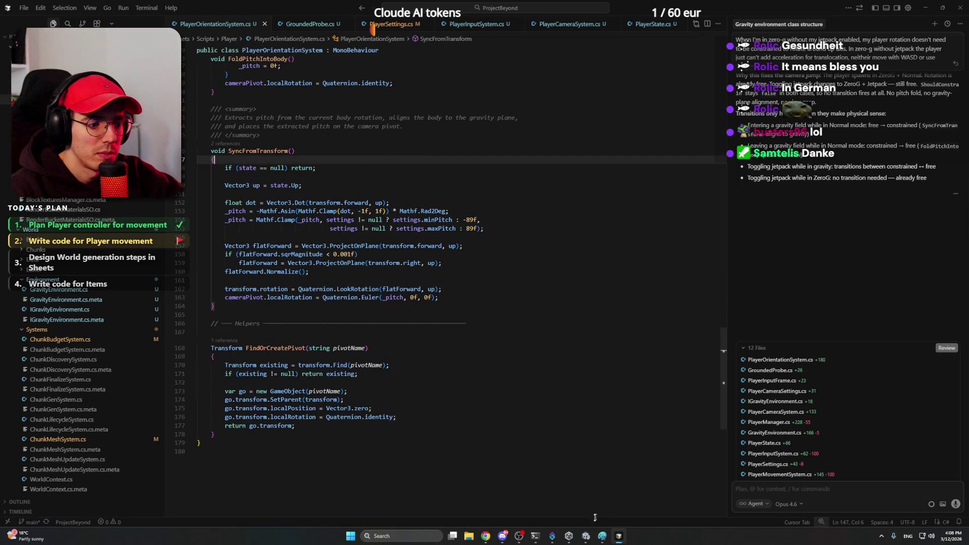
{"action": "left_click", "coordinate": [587, 536]}
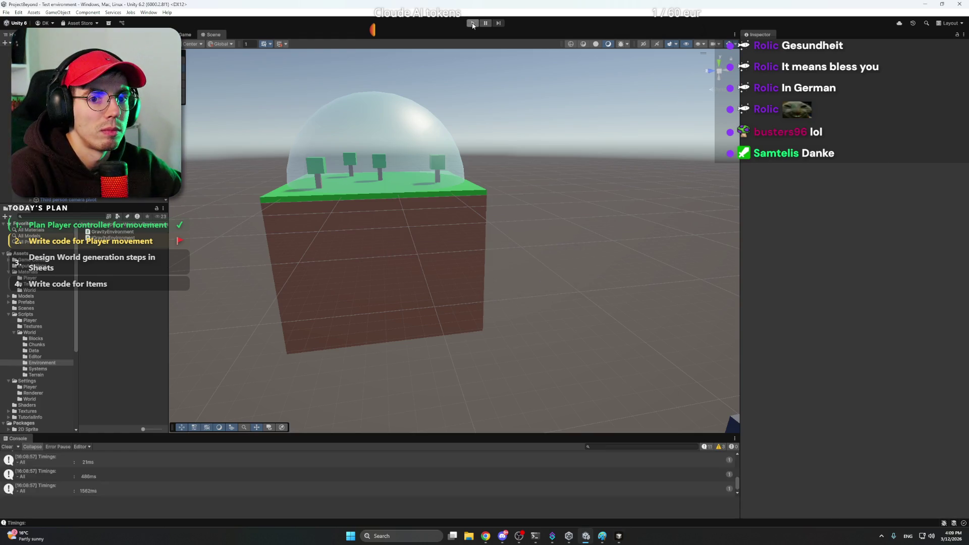
Play-test the rewritten rotation rules near the voxel planet, then stop Play mode.
{"action": "left_click", "coordinate": [473, 24]}
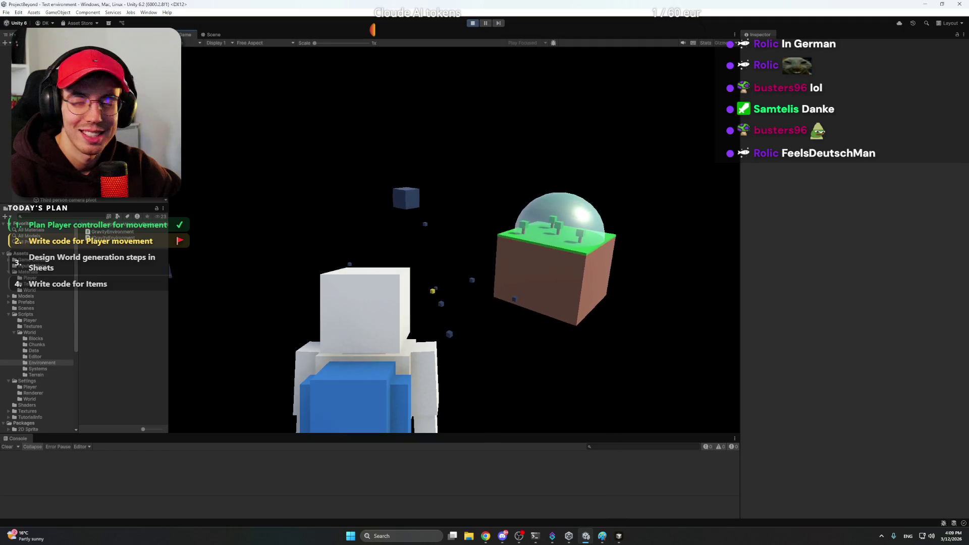
{"action": "left_click", "coordinate": [472, 22]}
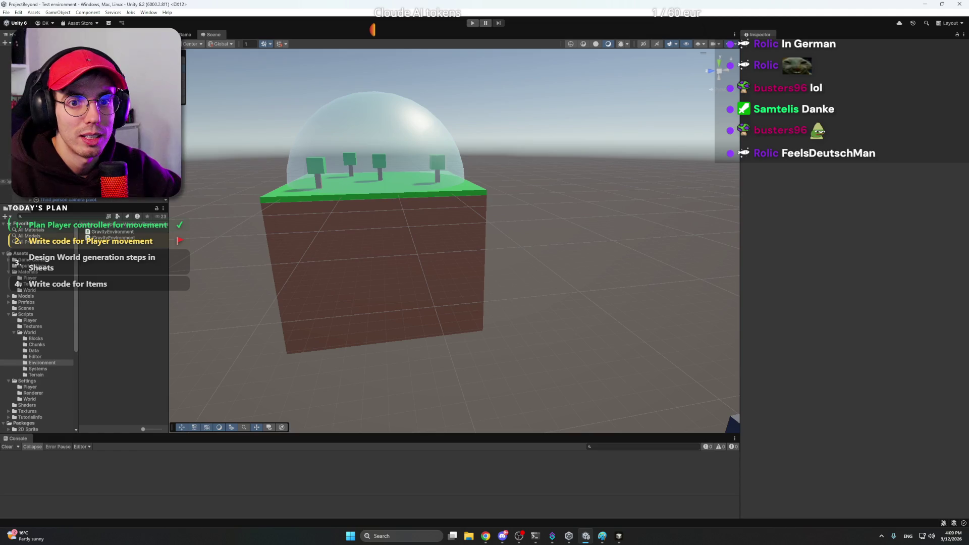
Dock the Game view to the right of the Scene view.
{"action": "left_click_drag", "start_coordinate": [444, 243], "coordinate": [495, 244]}
{"action": "left_click", "coordinate": [185, 34]}
{"action": "mouse_move", "coordinate": [184, 35]}
{"action": "left_mouse_down"}
{"action": "mouse_move", "coordinate": [699, 201]}
{"action": "mouse_move", "coordinate": [439, 193]}
{"action": "mouse_move", "coordinate": [459, 195]}
{"action": "left_mouse_up"}
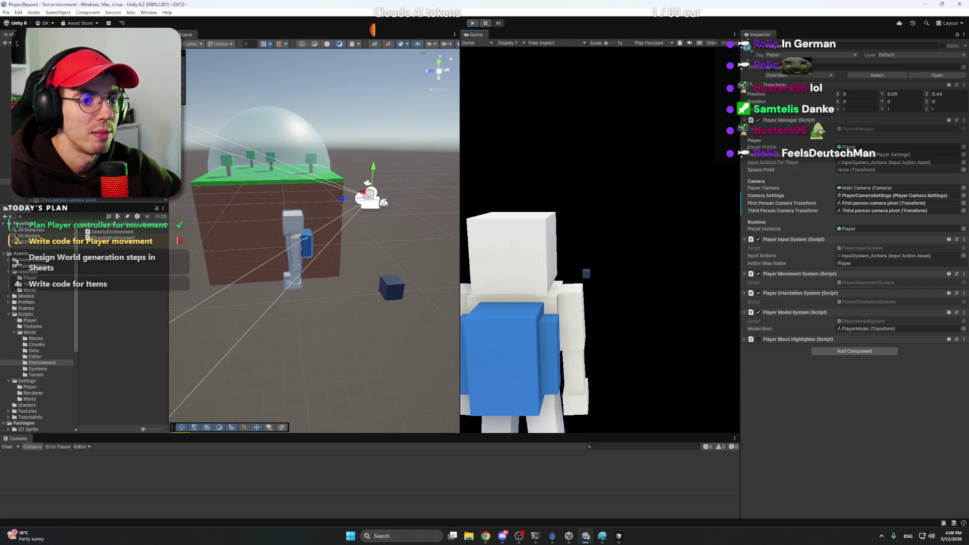
Move the Third person camera pivot back to about Y 1.713, Z -3.313 behind the player.
{"action": "scroll", "coordinate": [410, 200], "scroll_direction": "up", "scroll_amount": 5}
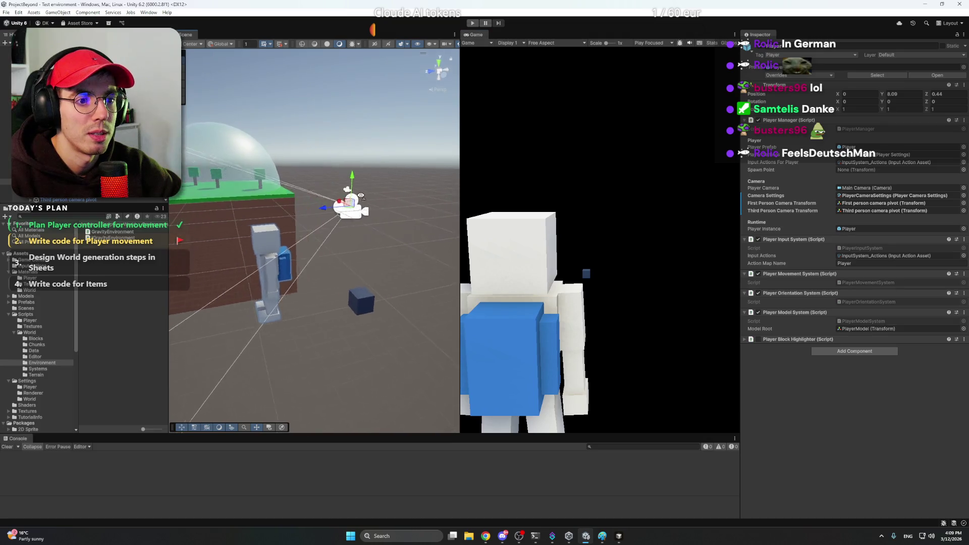
{"action": "left_click", "coordinate": [86, 200]}
{"action": "left_click_drag", "start_coordinate": [383, 167], "coordinate": [231, 174]}
{"action": "mouse_move", "coordinate": [355, 186]}
{"action": "left_mouse_down"}
{"action": "mouse_move", "coordinate": [443, 181]}
{"action": "mouse_move", "coordinate": [459, 155]}
{"action": "left_mouse_up"}
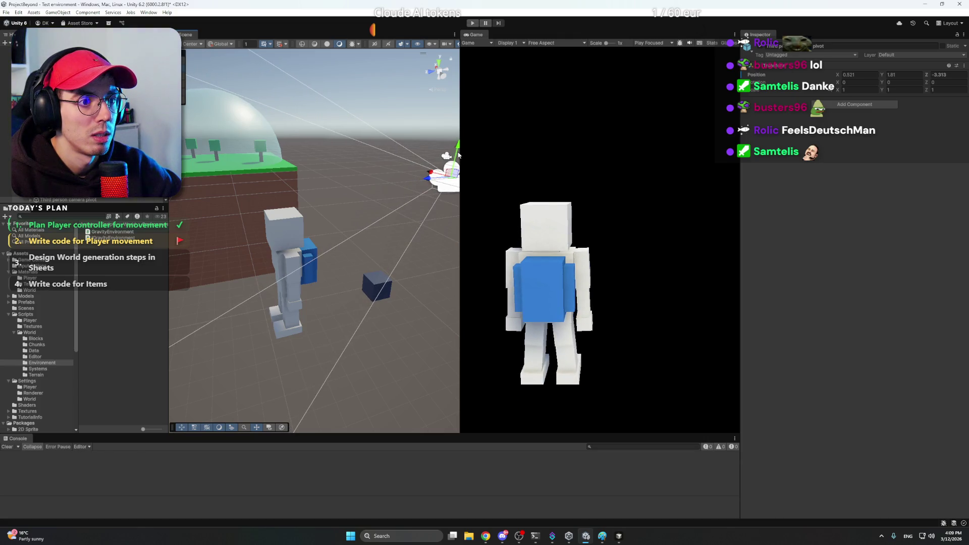
{"action": "mouse_move", "coordinate": [349, 186]}
{"action": "left_mouse_down"}
{"action": "mouse_move", "coordinate": [413, 143]}
{"action": "mouse_move", "coordinate": [290, 150]}
{"action": "mouse_move", "coordinate": [279, 135]}
{"action": "mouse_move", "coordinate": [288, 146]}
{"action": "left_mouse_up"}
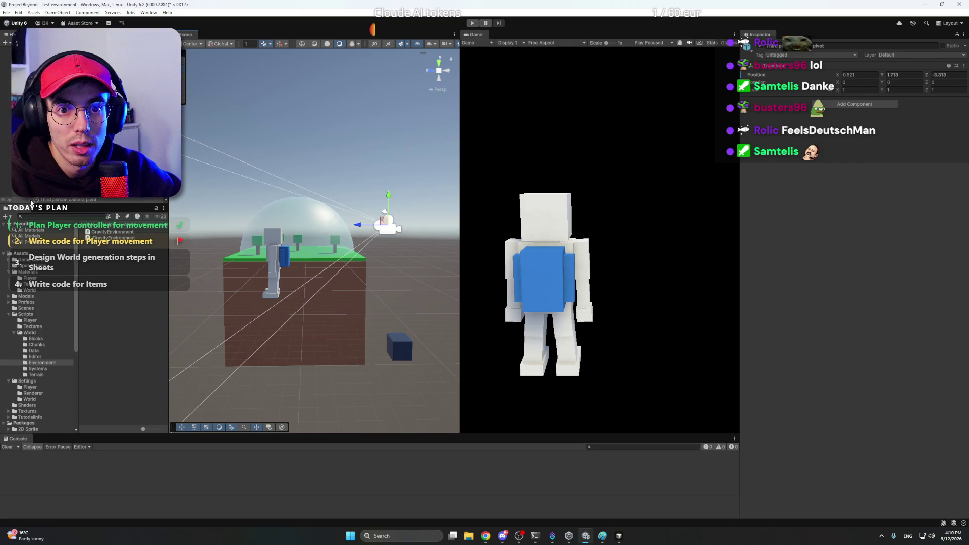
Set the Main Camera's X rotation to 0.
{"action": "left_click", "coordinate": [32, 201]}
{"action": "left_click", "coordinate": [868, 83]}
{"action": "type", "text": "0"}
{"action": "key", "text": "Return"}
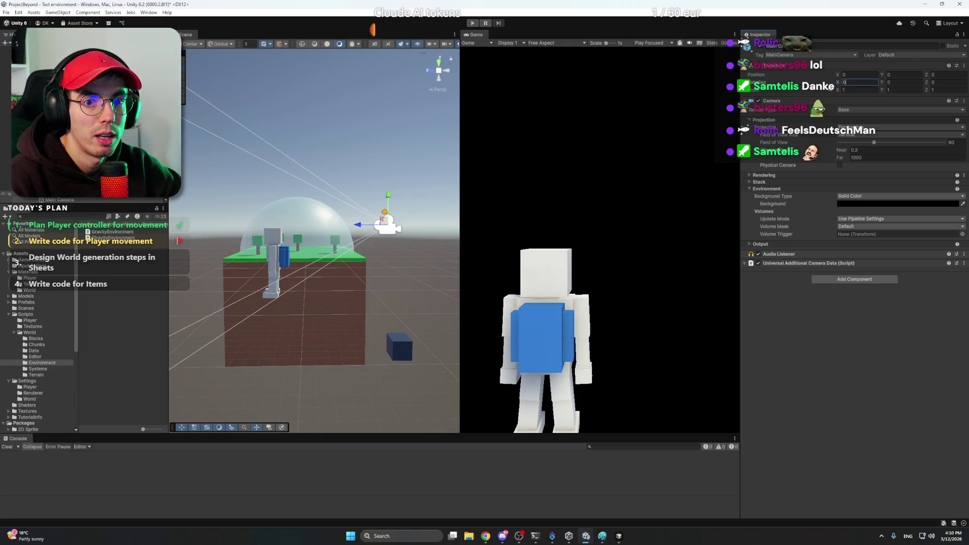
Tilt the camera pivot to X rotation 10 and move it closer behind the player.
{"action": "left_click", "coordinate": [83, 198]}
{"action": "mouse_move", "coordinate": [841, 86]}
{"action": "left_mouse_down"}
{"action": "mouse_move", "coordinate": [939, 88]}
{"action": "mouse_move", "coordinate": [2, 90]}
{"action": "mouse_move", "coordinate": [9, 92]}
{"action": "left_mouse_up"}
{"action": "left_click", "coordinate": [867, 82]}
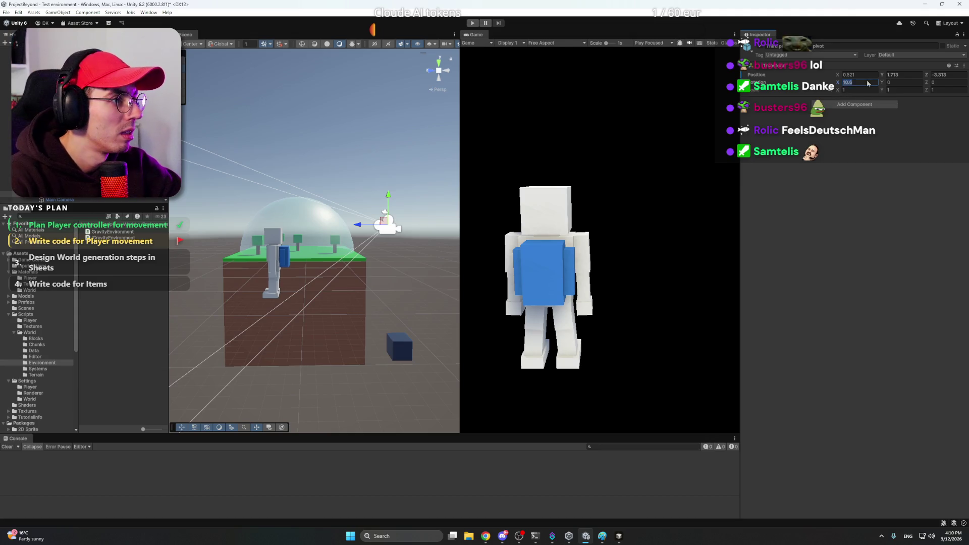
{"action": "type", "text": "10"}
{"action": "mouse_move", "coordinate": [368, 225]}
{"action": "left_mouse_down"}
{"action": "mouse_move", "coordinate": [354, 228]}
{"action": "mouse_move", "coordinate": [390, 224]}
{"action": "mouse_move", "coordinate": [394, 190]}
{"action": "left_mouse_up"}
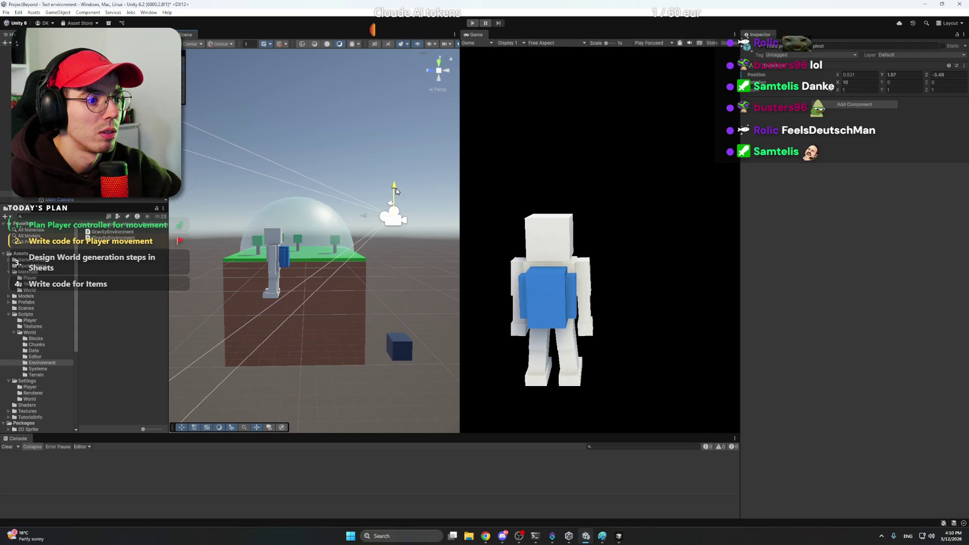
{"action": "left_click", "coordinate": [352, 218]}
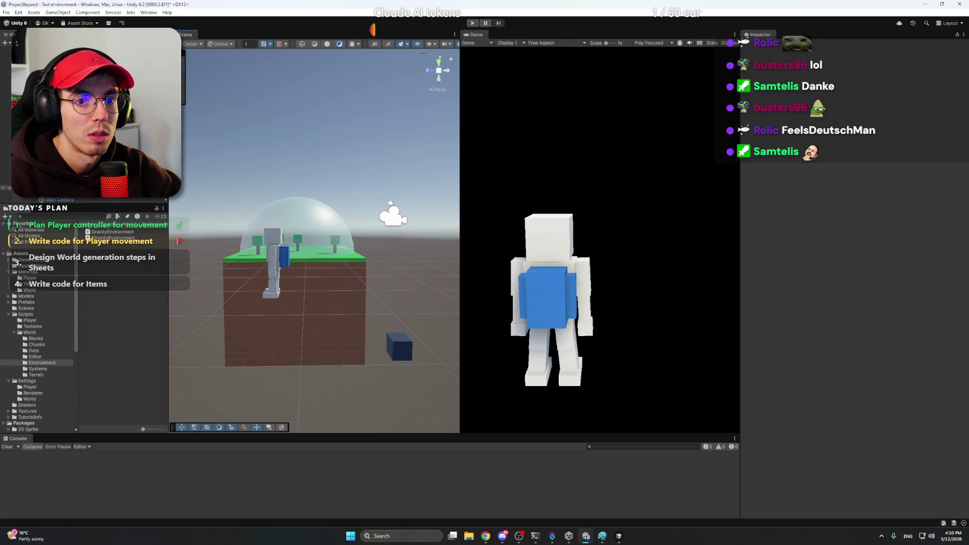
{"action": "left_click", "coordinate": [393, 216]}
{"action": "mouse_move", "coordinate": [392, 216]}
{"action": "left_mouse_down"}
{"action": "mouse_move", "coordinate": [362, 218]}
{"action": "mouse_move", "coordinate": [368, 196]}
{"action": "left_mouse_up"}
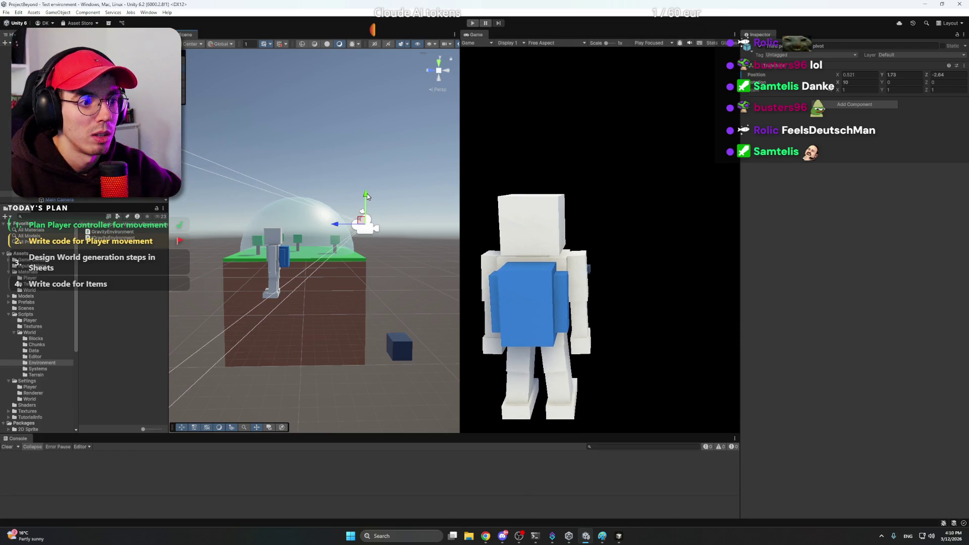
Apply all Player overrides to its prefab.
{"action": "left_click", "coordinate": [7, 176]}
{"action": "left_click", "coordinate": [797, 75]}
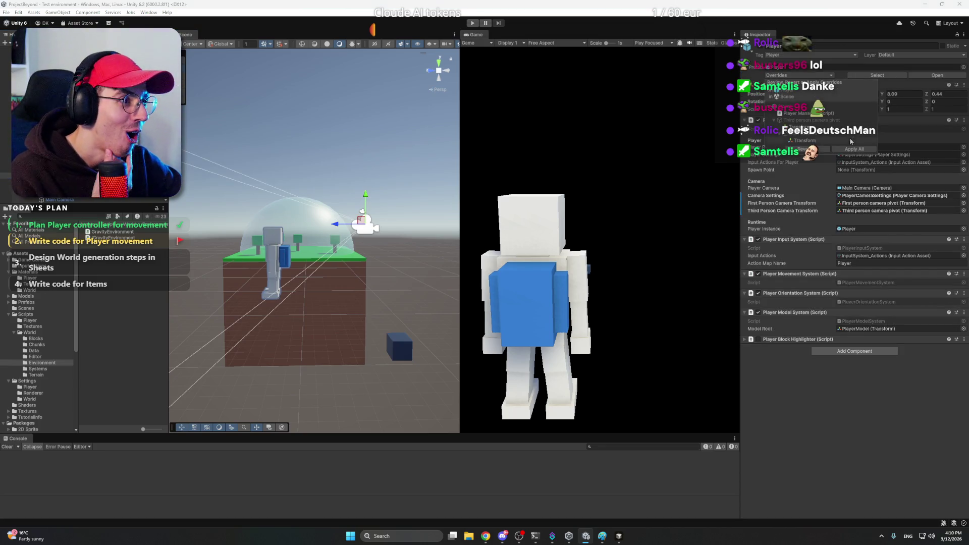
{"action": "left_click", "coordinate": [852, 151]}
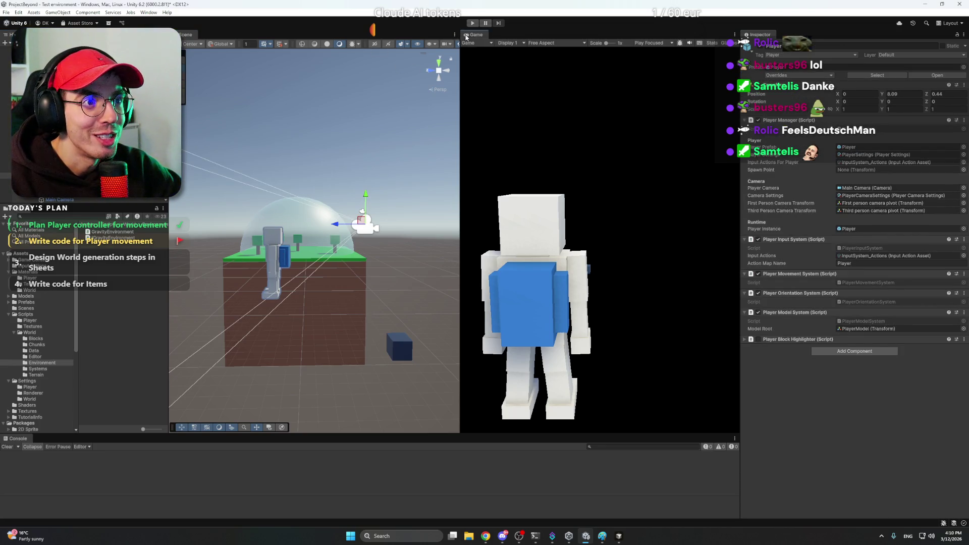
{"action": "double_click", "coordinate": [467, 35]}
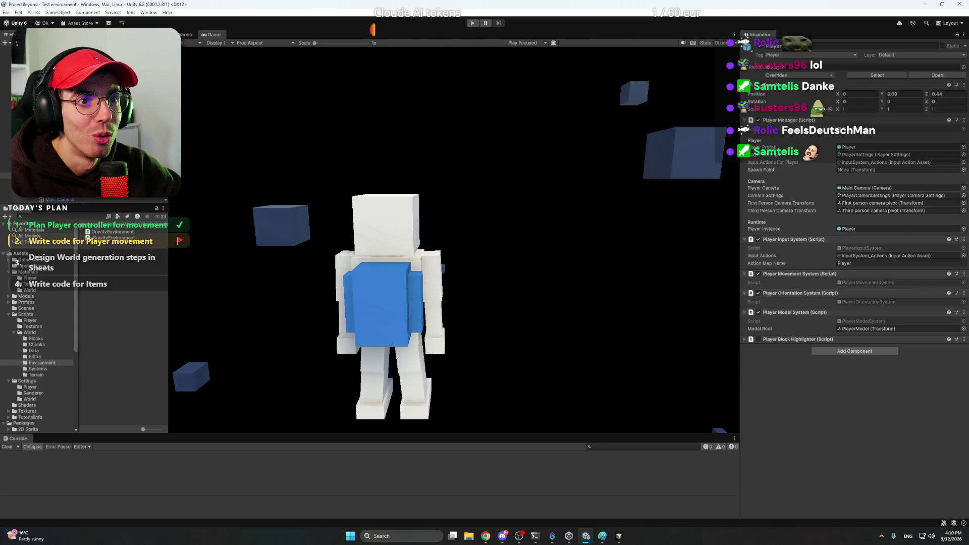
Restart play mode in the maximized Game view and fly the player with WASD.
{"action": "left_click", "coordinate": [473, 22]}
{"action": "left_click", "coordinate": [471, 23]}
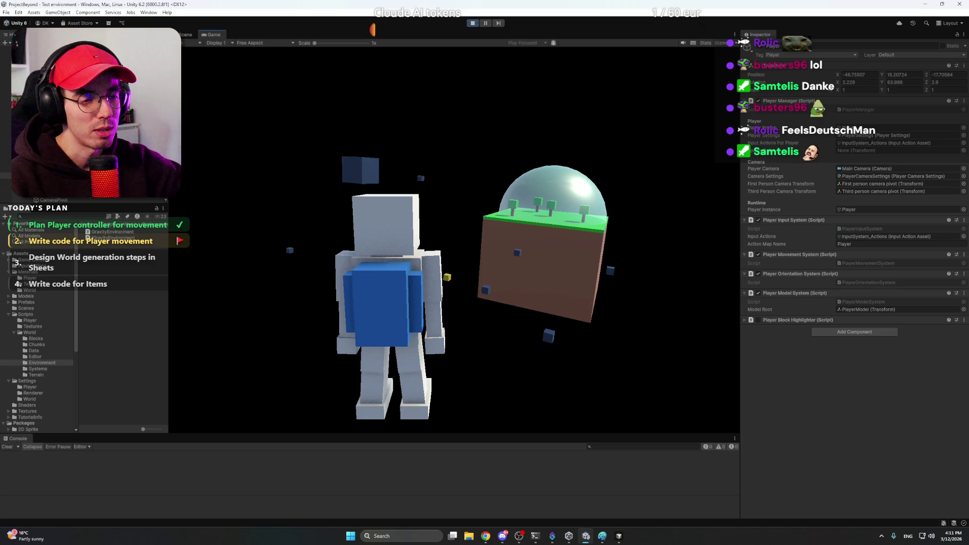
{"action": "key", "text": "s"}
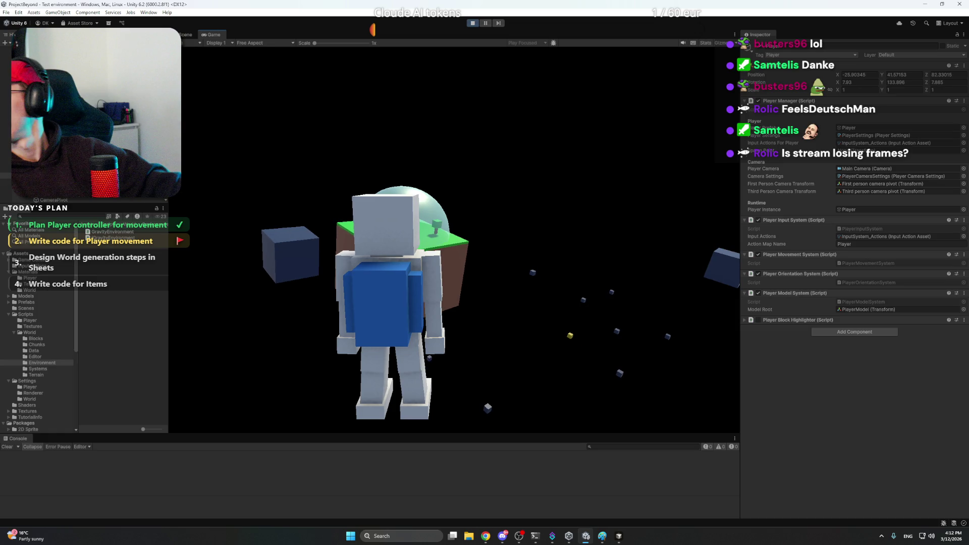
Exit play mode with Ctrl+P to return to the Scene view.
{"action": "key", "text": "super"}
{"action": "left_click", "coordinate": [882, 537]}
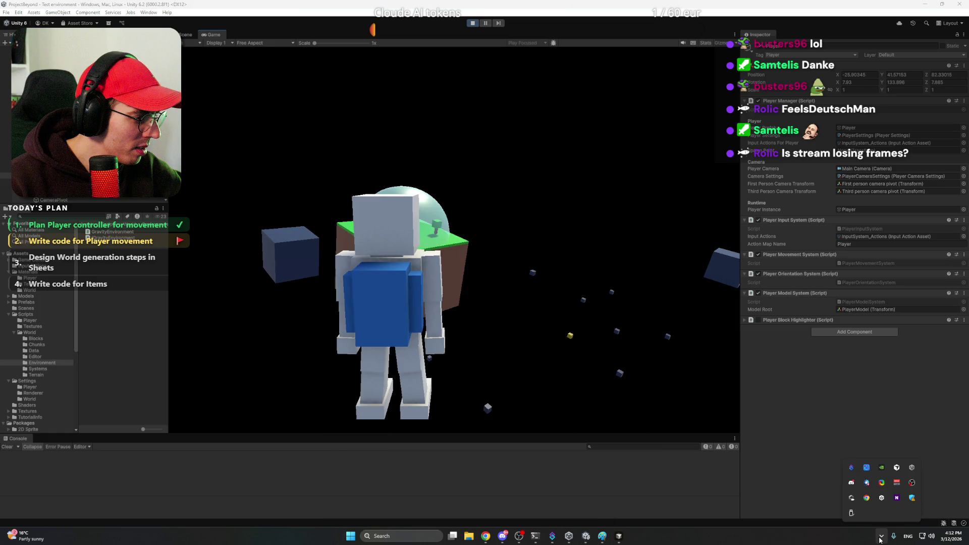
{"action": "left_click", "coordinate": [882, 539]}
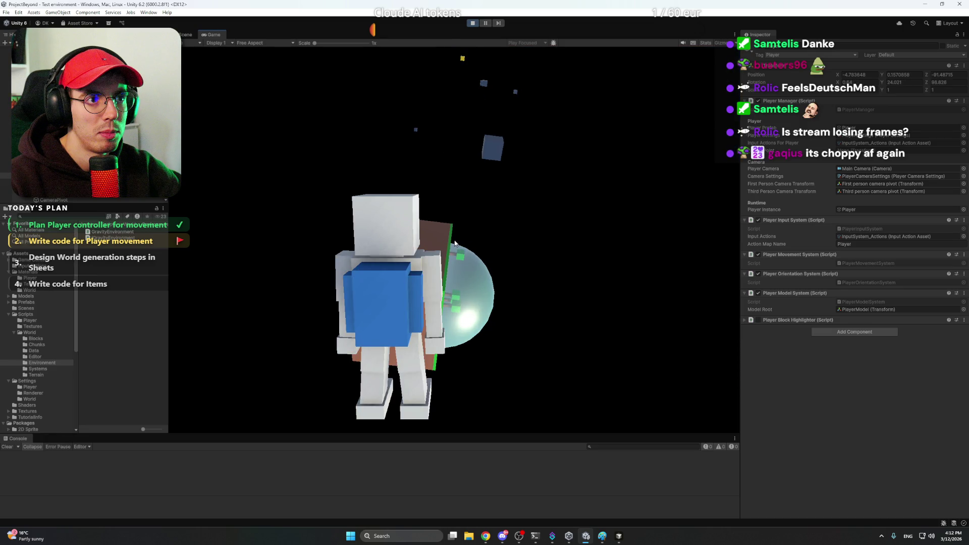
{"action": "key", "text": "ctrl+p"}
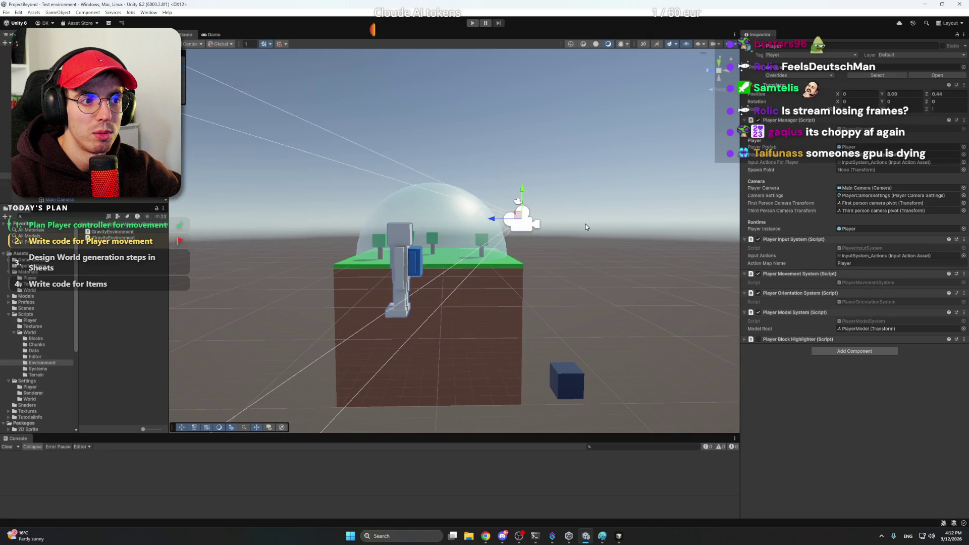
Orbit toward the player and select it to show Player Manager, Movement and other scripts.
{"action": "mouse_move", "coordinate": [586, 227]}
{"action": "left_mouse_down"}
{"action": "mouse_move", "coordinate": [563, 219]}
{"action": "mouse_move", "coordinate": [633, 227]}
{"action": "left_mouse_up"}
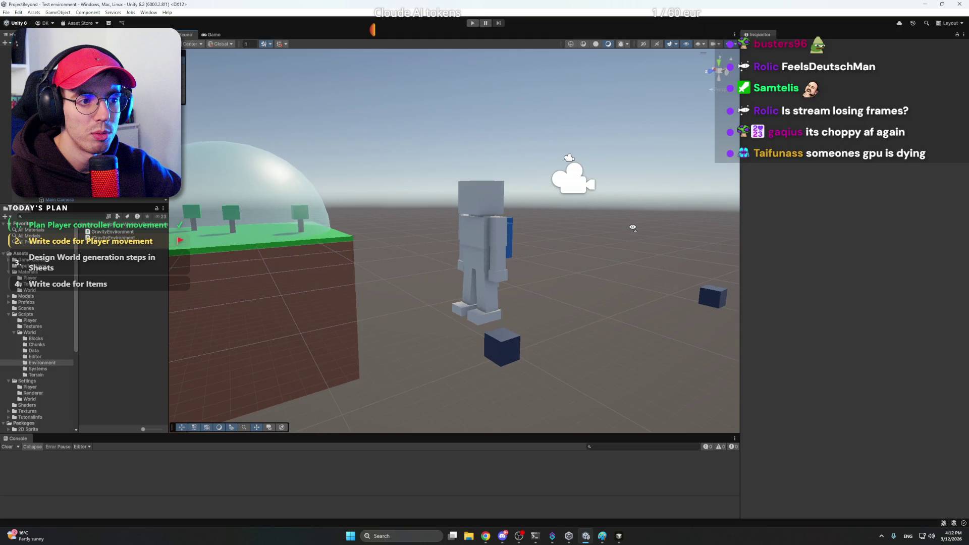
{"action": "left_click_drag", "start_coordinate": [633, 228], "coordinate": [613, 233]}
{"action": "key", "text": "d"}
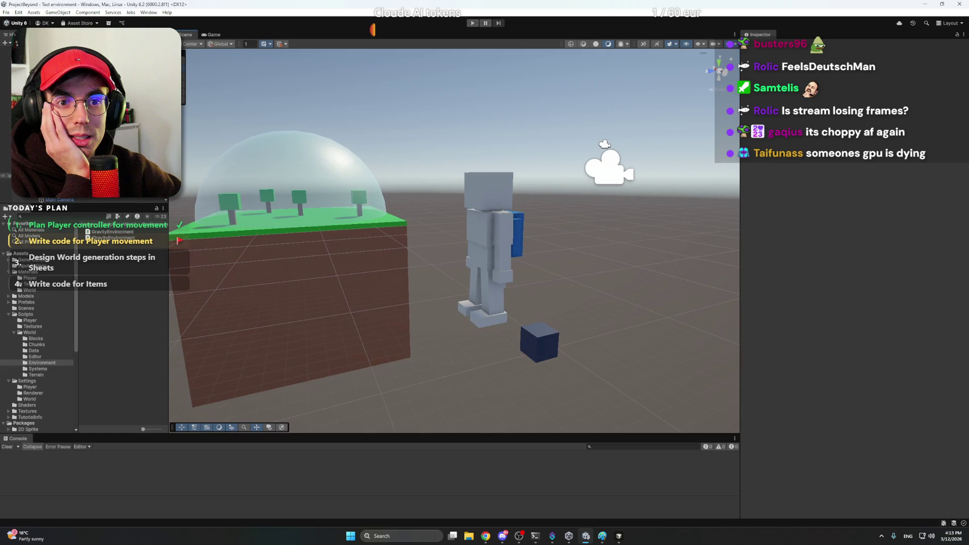
{"action": "left_click", "coordinate": [608, 169]}
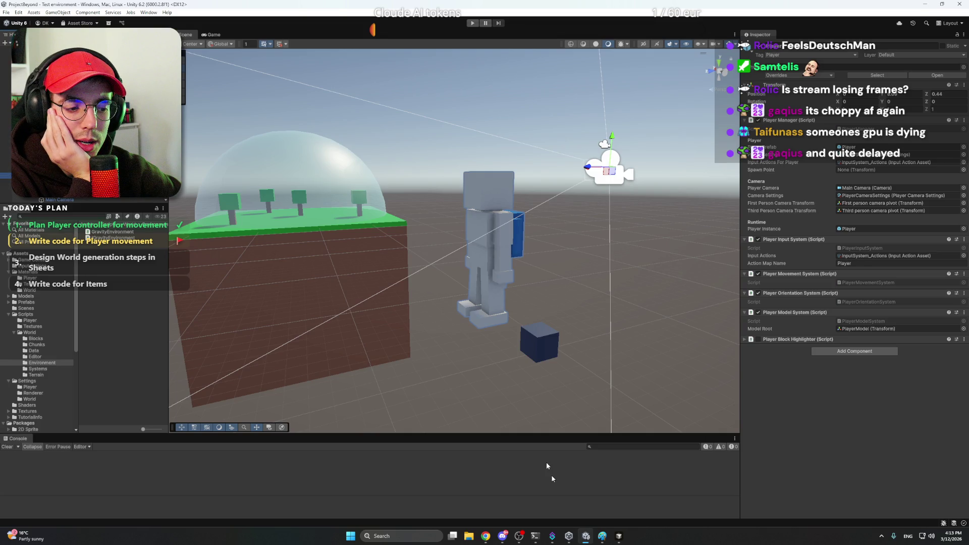
{"action": "mouse_move", "coordinate": [485, 536]}
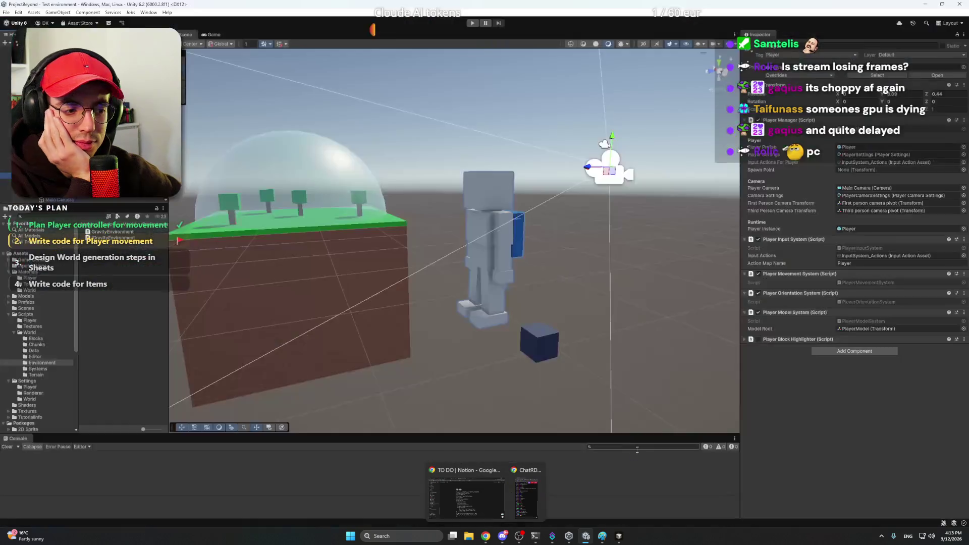
Deselect, pull the Scene view back for a wider angle, and select the Planet surface platform.
{"action": "left_click", "coordinate": [635, 337]}
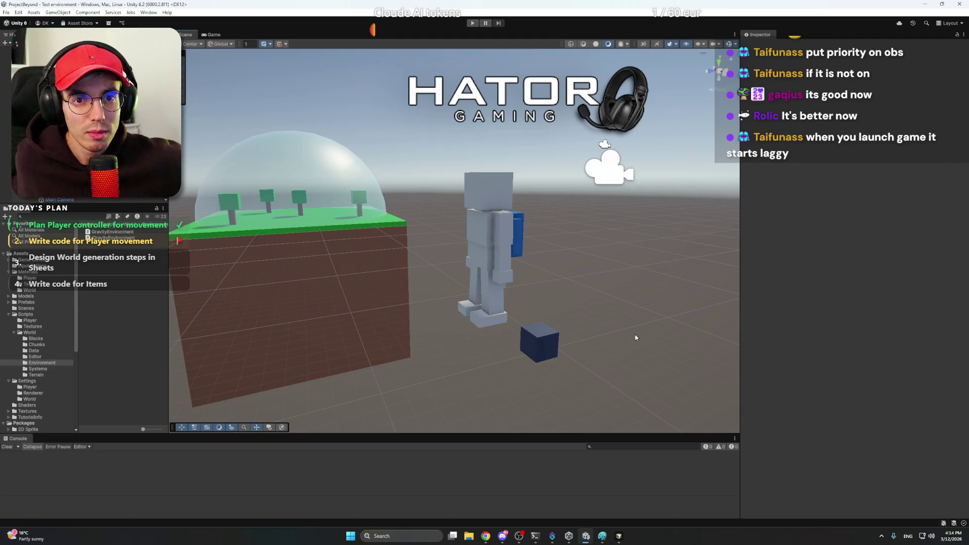
{"action": "mouse_move", "coordinate": [543, 254]}
{"action": "left_mouse_down"}
{"action": "mouse_move", "coordinate": [444, 200]}
{"action": "mouse_move", "coordinate": [480, 200]}
{"action": "mouse_move", "coordinate": [419, 195]}
{"action": "left_mouse_up"}
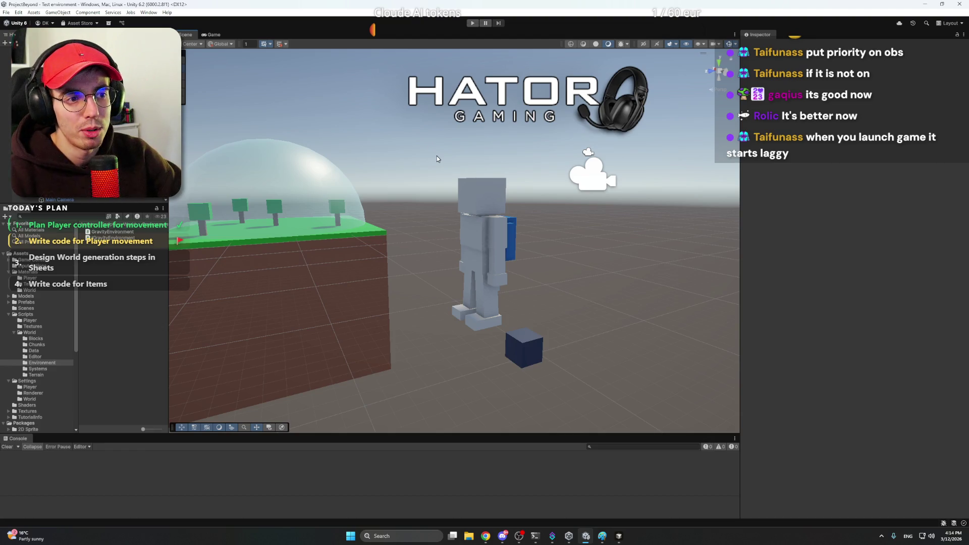
{"action": "mouse_move", "coordinate": [486, 323]}
{"action": "left_mouse_down"}
{"action": "mouse_move", "coordinate": [494, 266]}
{"action": "mouse_move", "coordinate": [498, 334]}
{"action": "mouse_move", "coordinate": [576, 333]}
{"action": "mouse_move", "coordinate": [505, 334]}
{"action": "left_mouse_up"}
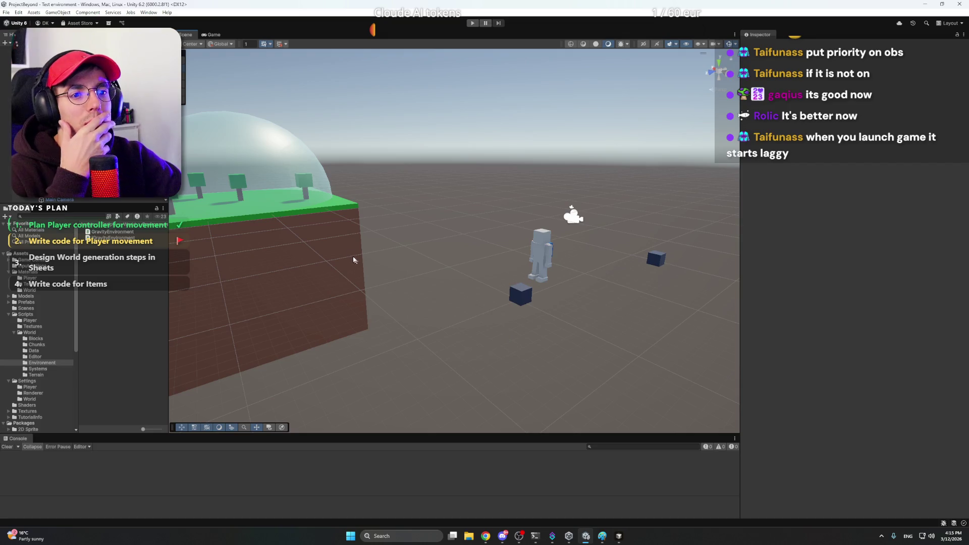
{"action": "left_click", "coordinate": [341, 212]}
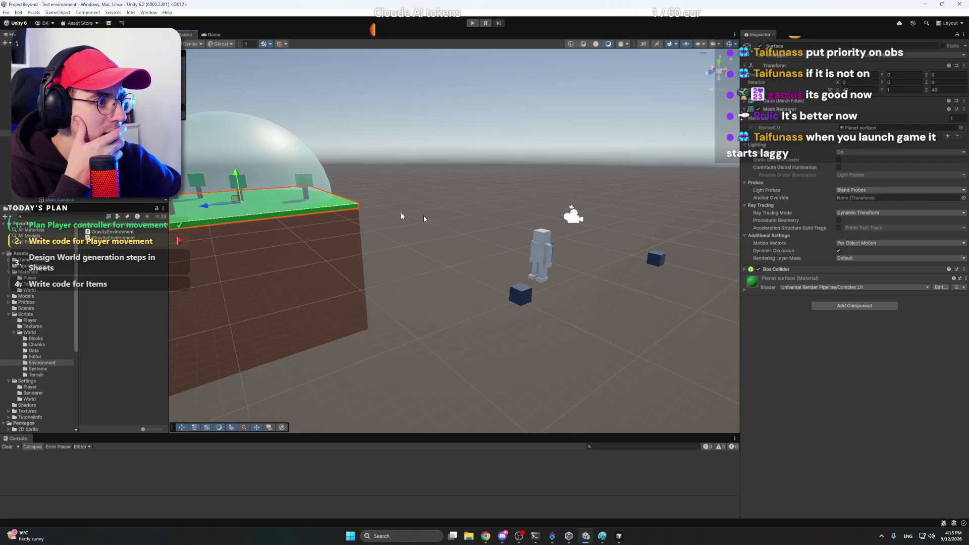
Inspect the platform's Box Collider, then select the Player and view it from behind.
{"action": "left_click", "coordinate": [790, 270]}
{"action": "left_click", "coordinate": [785, 269]}
{"action": "left_click", "coordinate": [785, 269]}
{"action": "left_click", "coordinate": [786, 269]}
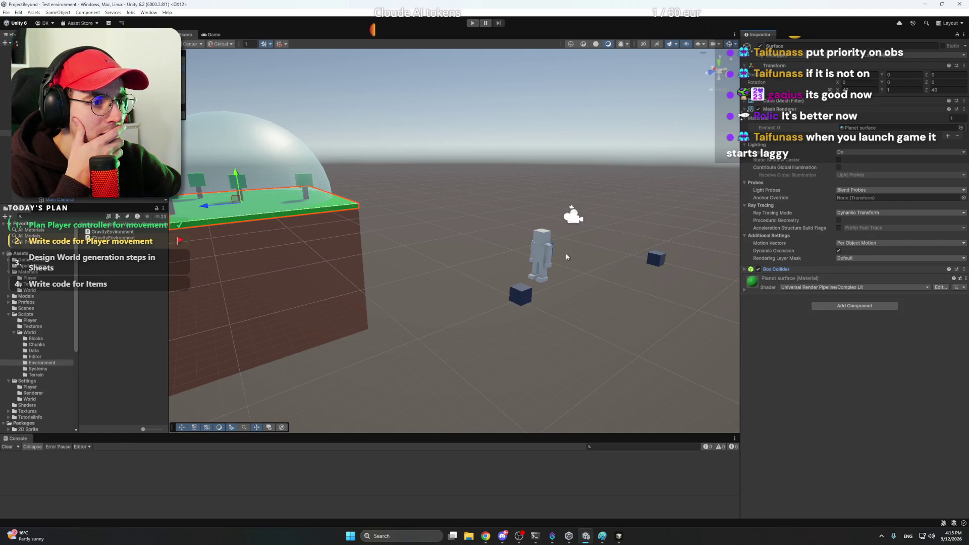
{"action": "left_click", "coordinate": [573, 216]}
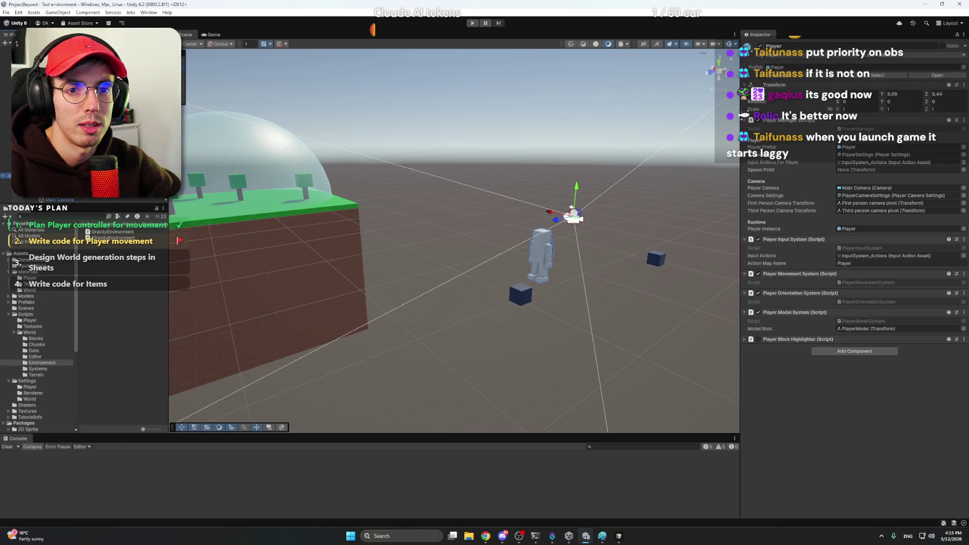
{"action": "mouse_move", "coordinate": [492, 255]}
{"action": "left_mouse_down"}
{"action": "mouse_move", "coordinate": [529, 260]}
{"action": "mouse_move", "coordinate": [520, 273]}
{"action": "mouse_move", "coordinate": [522, 262]}
{"action": "left_mouse_up"}
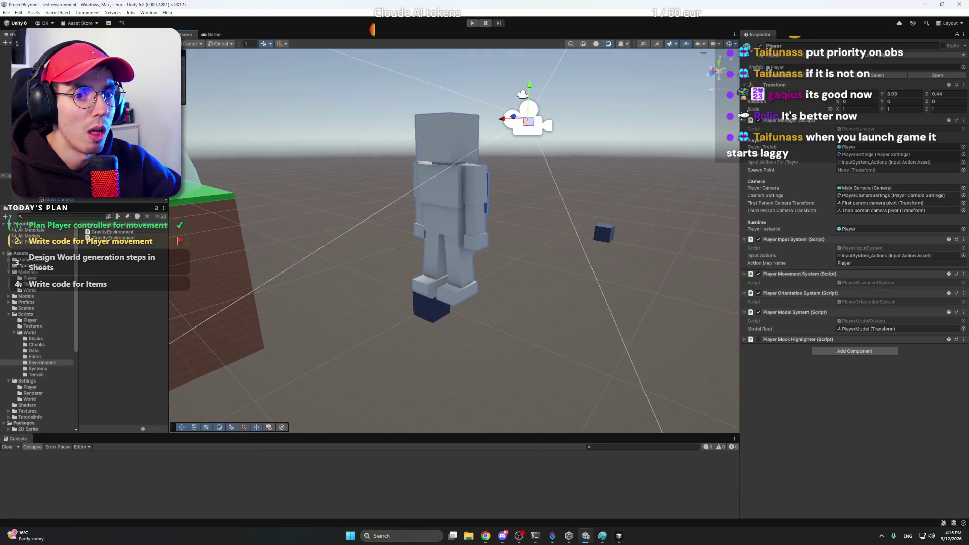
Create a 3D Capsule object named Collider at the player's position.
{"action": "right_click", "coordinate": [118, 176]}
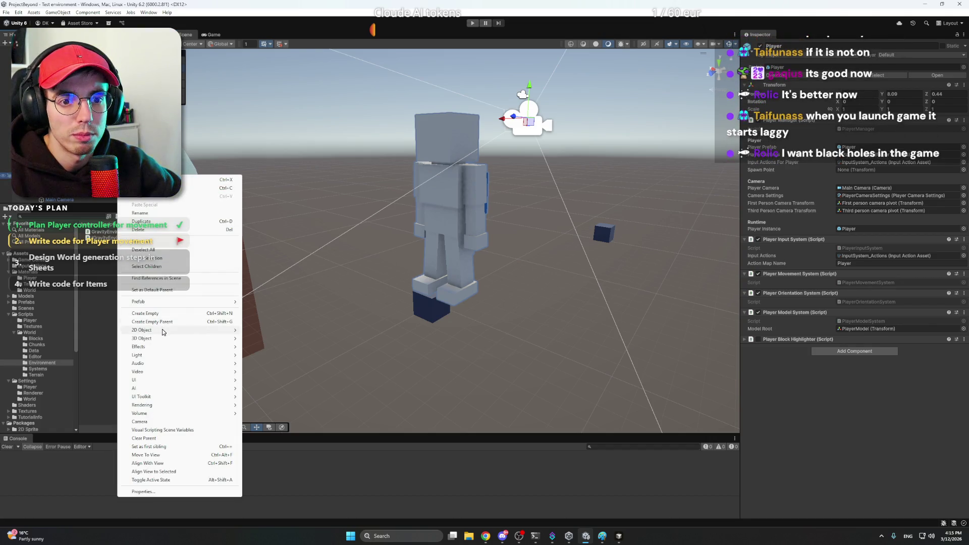
{"action": "mouse_move", "coordinate": [163, 343]}
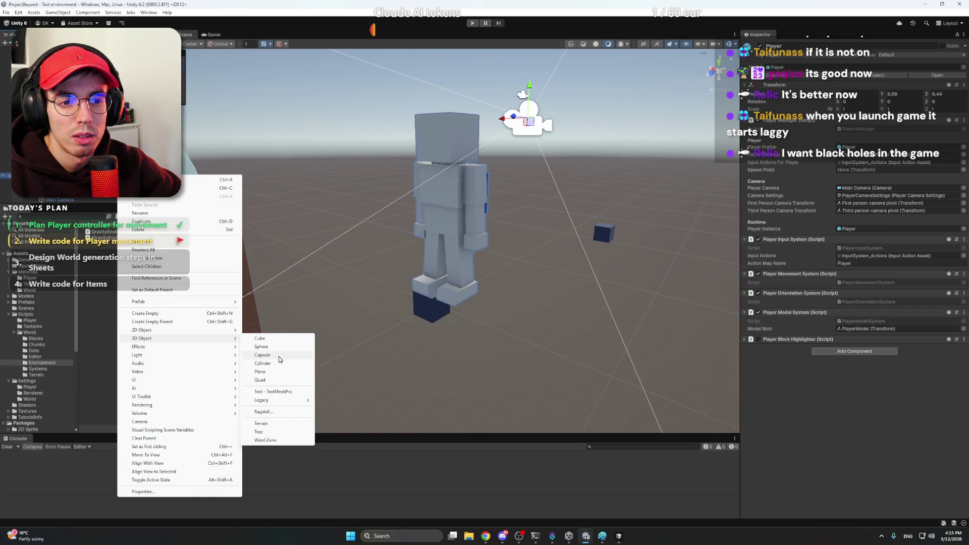
{"action": "left_click", "coordinate": [279, 356]}
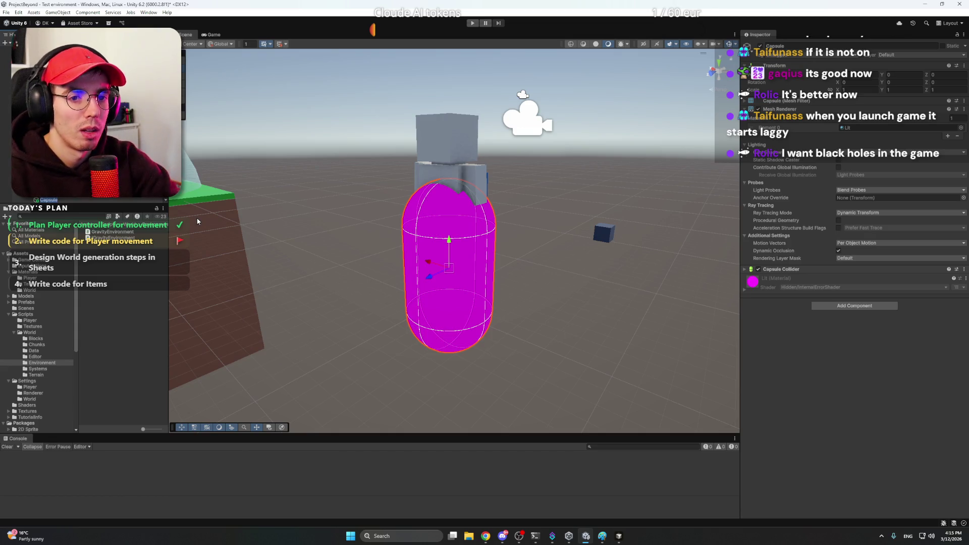
{"action": "type", "text": "lider"}
{"action": "key", "text": "Return"}
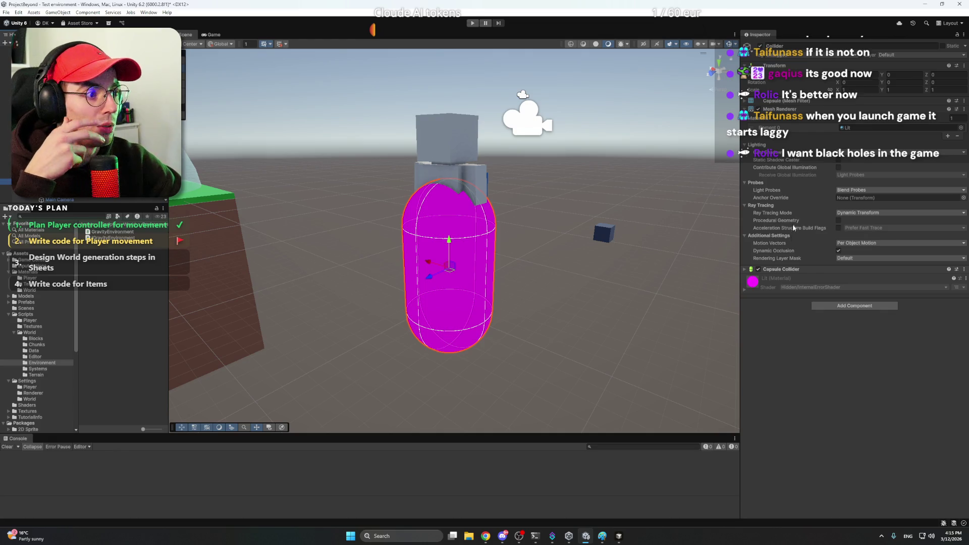
{"action": "scroll", "coordinate": [545, 258], "scroll_direction": "up", "scroll_amount": 5}
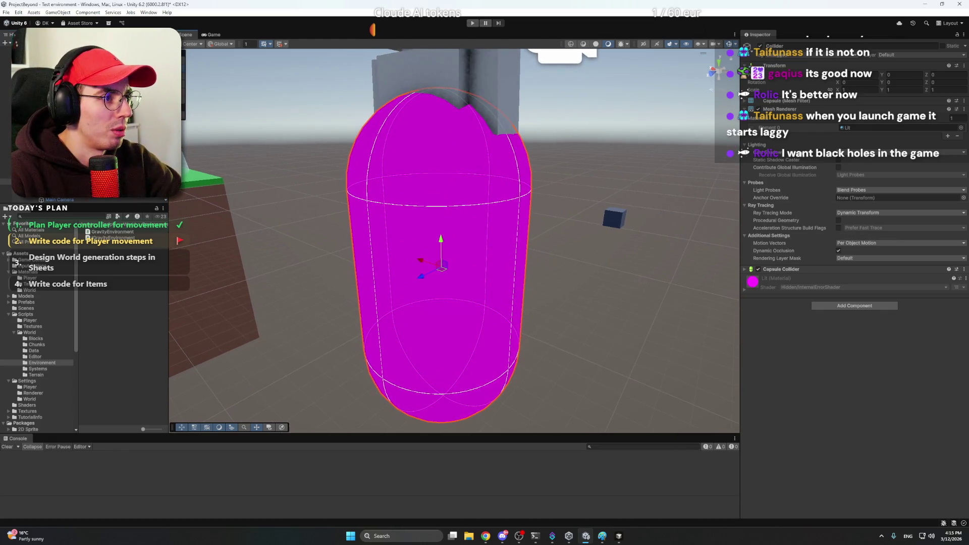
{"action": "right_click", "coordinate": [775, 110]}
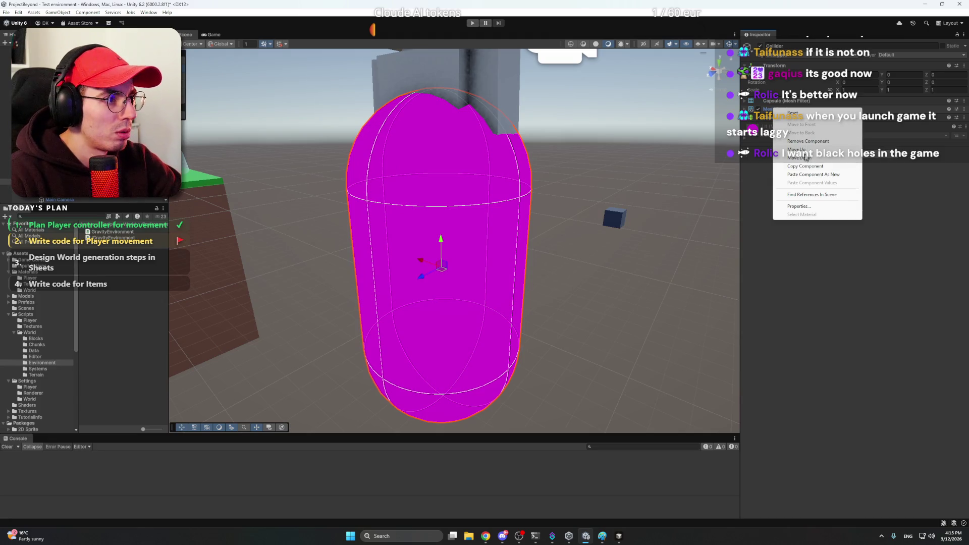
Remove the Collider's Mesh Renderer and Mesh Filter components.
{"action": "left_click", "coordinate": [807, 141]}
{"action": "right_click", "coordinate": [777, 104]}
{"action": "left_click", "coordinate": [806, 136]}
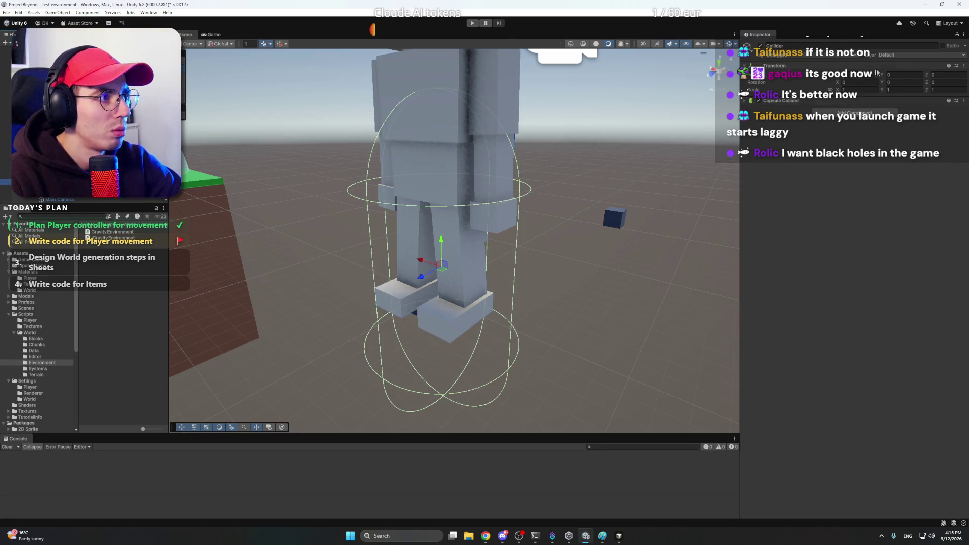
View the framed player from the front in orthographic projection, showing its head.
{"action": "left_click", "coordinate": [709, 76]}
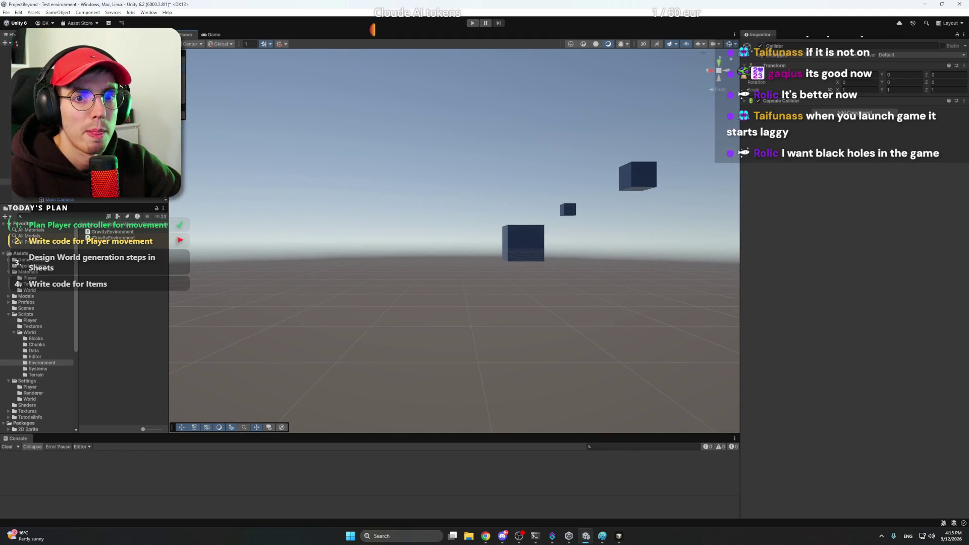
{"action": "key", "text": "f"}
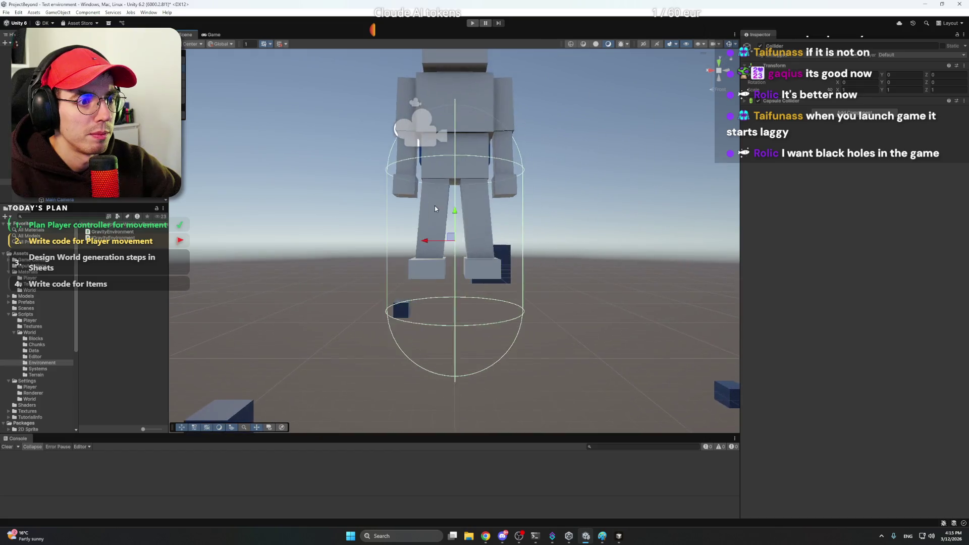
{"action": "left_click", "coordinate": [717, 74]}
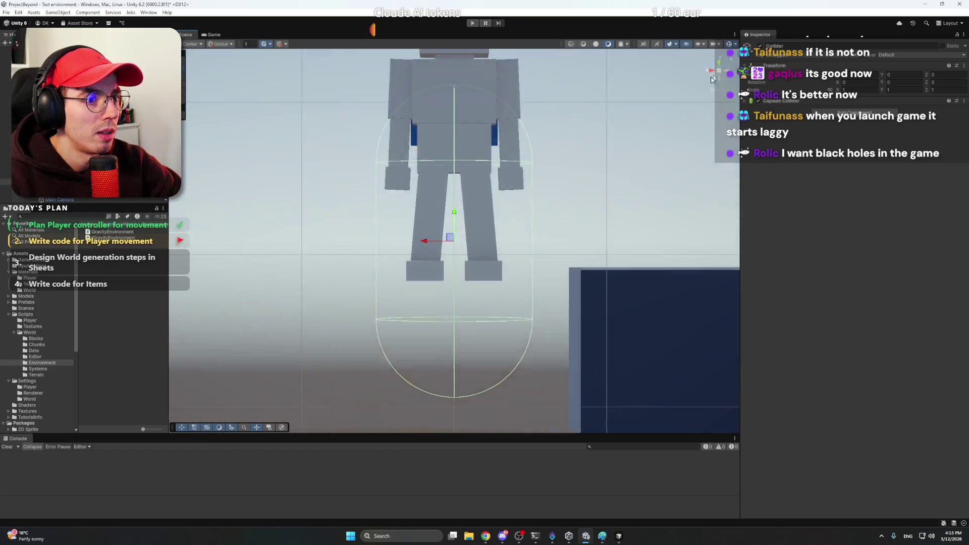
{"action": "scroll", "coordinate": [501, 179], "scroll_direction": "up", "scroll_amount": 1}
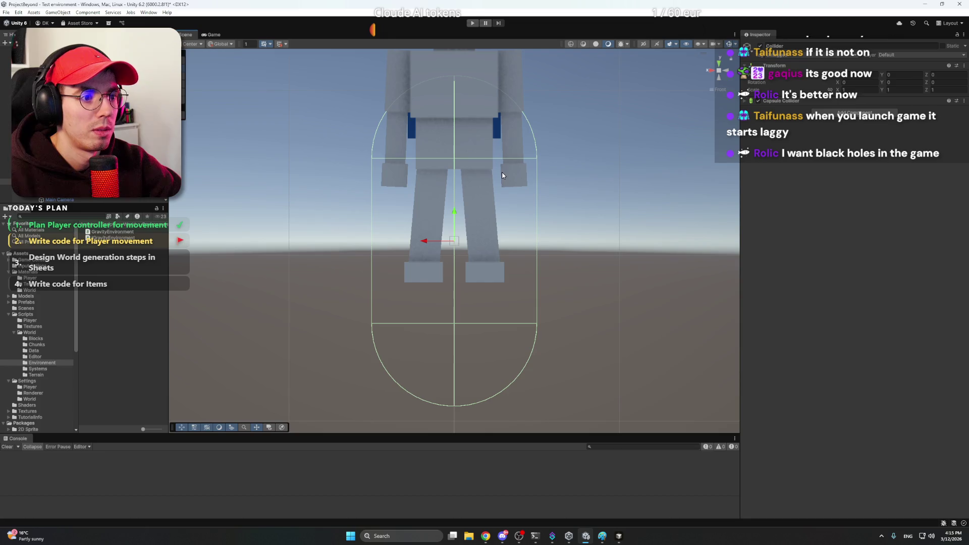
{"action": "left_click_drag", "start_coordinate": [497, 183], "coordinate": [469, 230]}
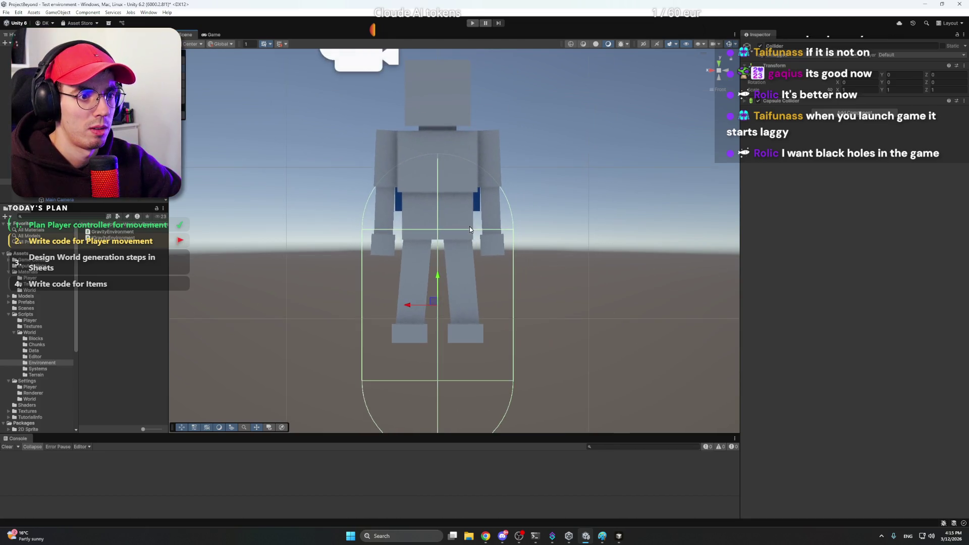
{"action": "scroll", "coordinate": [470, 227], "scroll_direction": "down", "scroll_amount": 2}
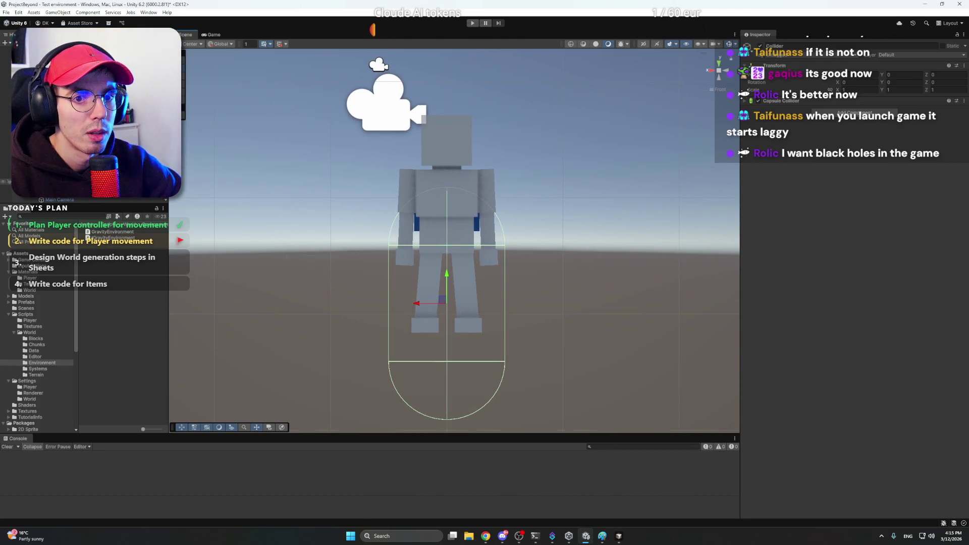
Set the capsule collider's Center Y to 0.65 and shorten its height.
{"action": "left_click", "coordinate": [780, 103]}
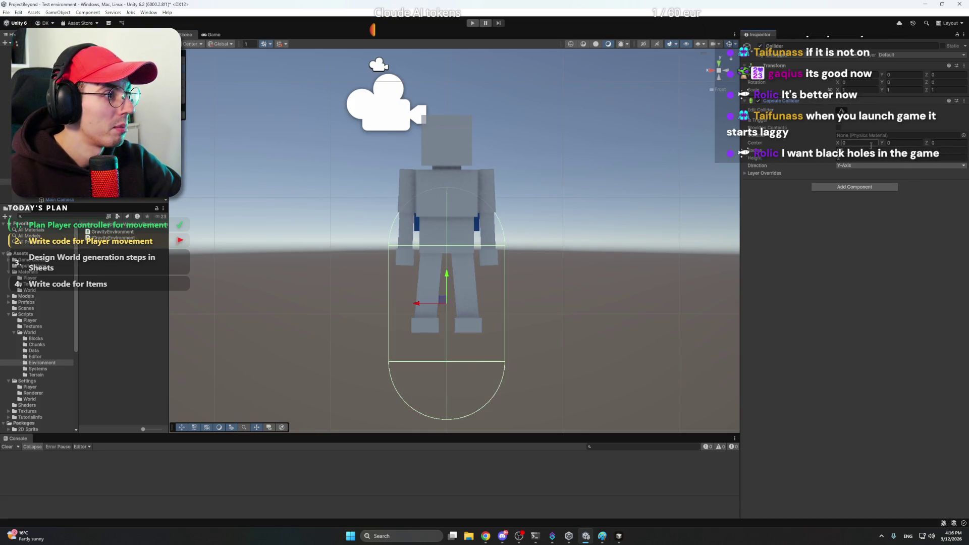
{"action": "left_click", "coordinate": [841, 145]}
{"action": "left_click", "coordinate": [894, 144]}
{"action": "type", "text": "0.65"}
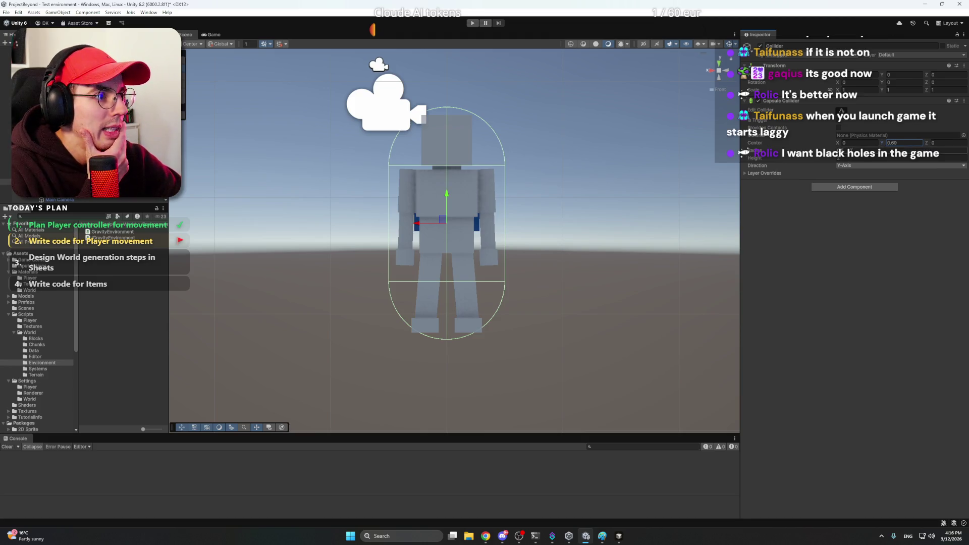
{"action": "left_click_drag", "start_coordinate": [814, 160], "coordinate": [806, 159]}
Set the capsule collider's radius to 0.42 and keep its outline selected.
{"action": "left_click", "coordinate": [858, 151]}
{"action": "type", "text": "0.34"}
{"action": "key", "text": "Return"}
{"action": "key", "text": "BackSpace"}
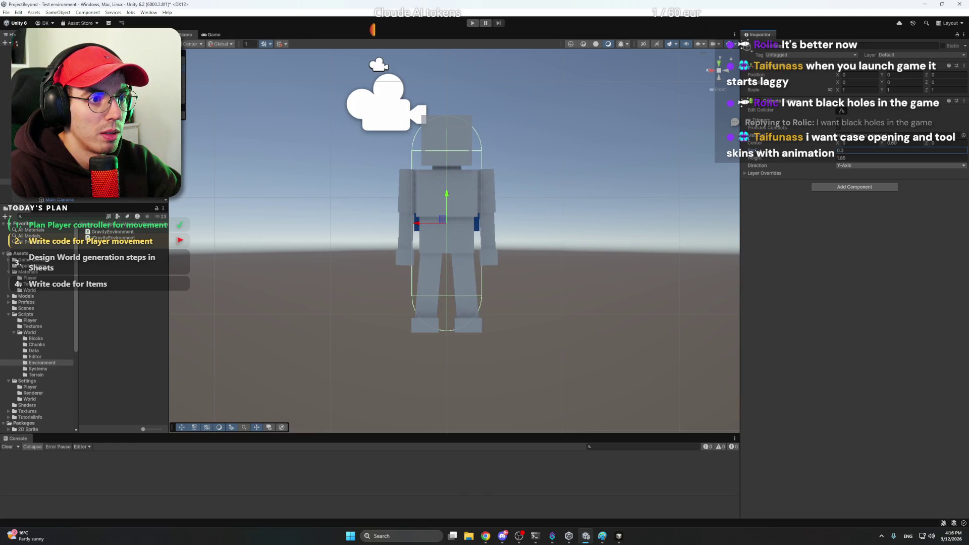
{"action": "key", "text": "BackSpace"}
{"action": "type", "text": "42"}
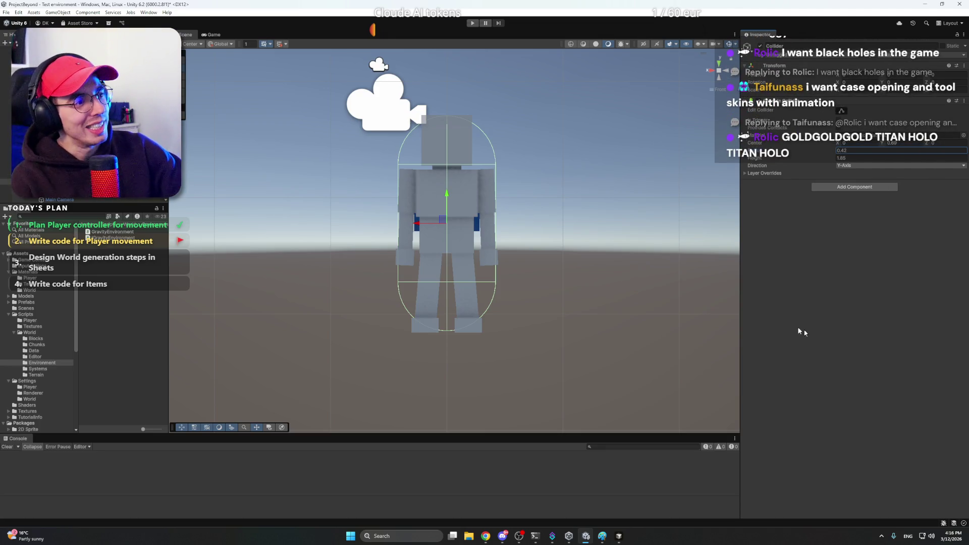
{"action": "left_click", "coordinate": [873, 253]}
{"action": "left_click", "coordinate": [507, 263]}
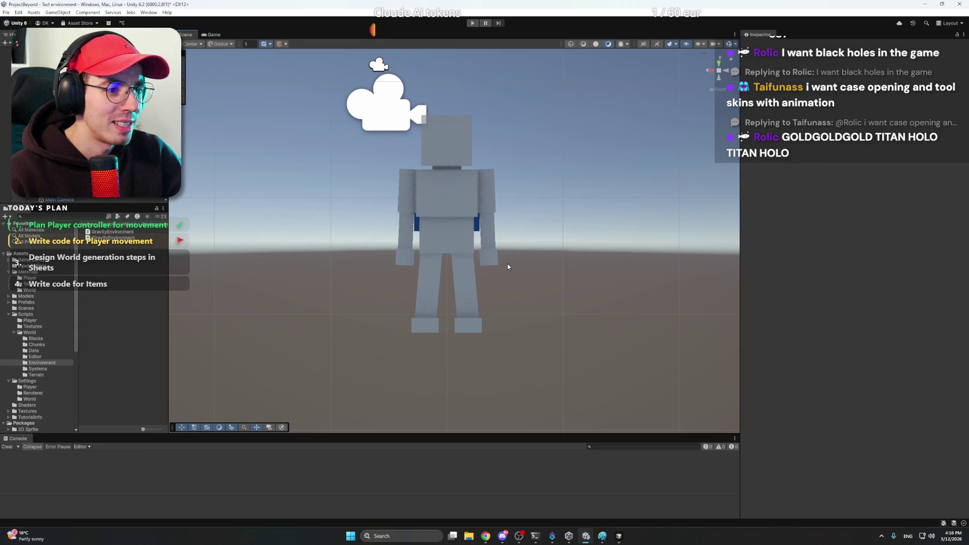
{"action": "key", "text": "ctrl+z"}
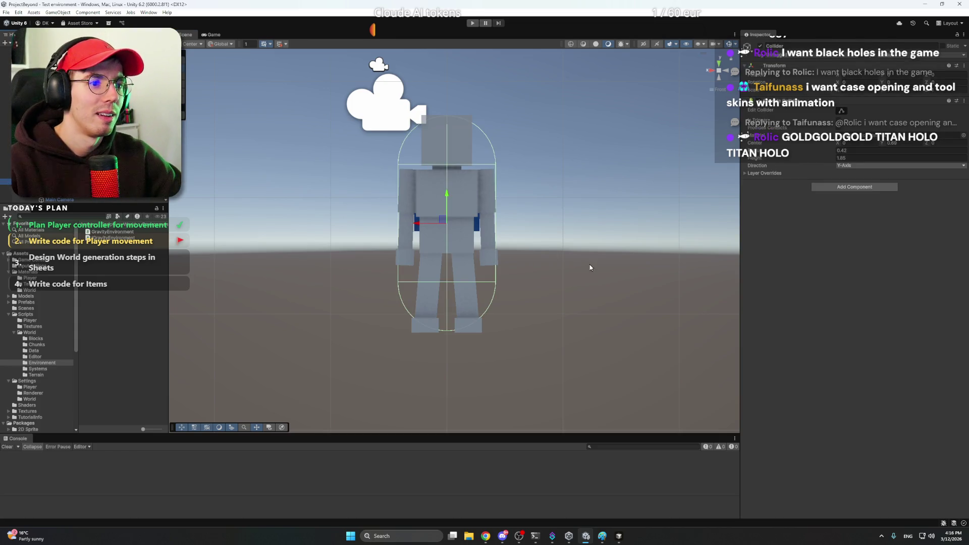
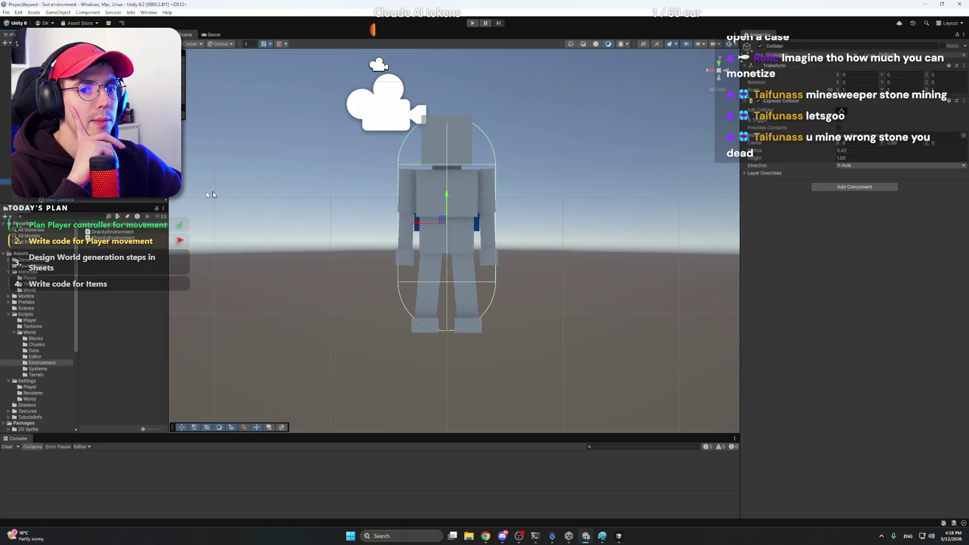
Deselect the character and select the Atmosphere object to inspect its GravityEnvironment settings.
{"action": "left_click", "coordinate": [196, 194]}
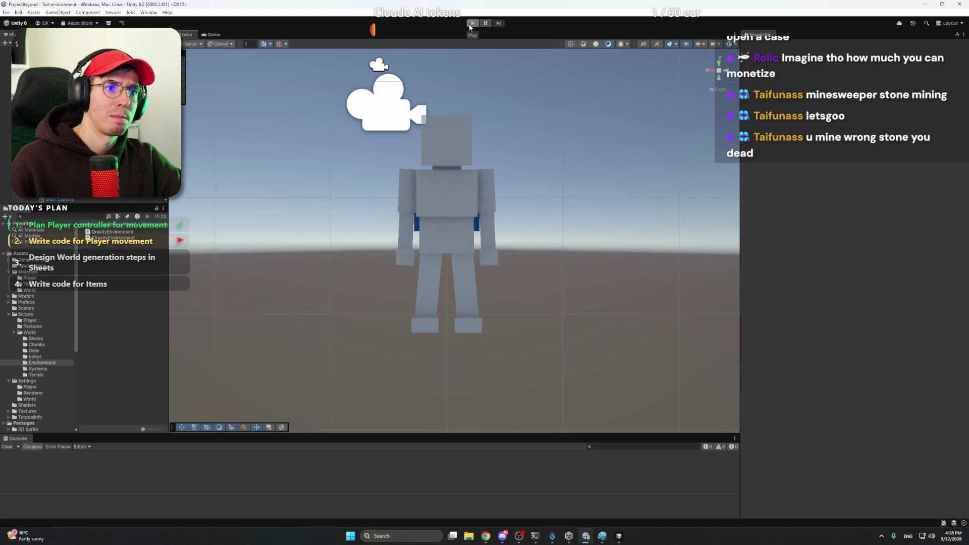
{"action": "left_click", "coordinate": [6, 138]}
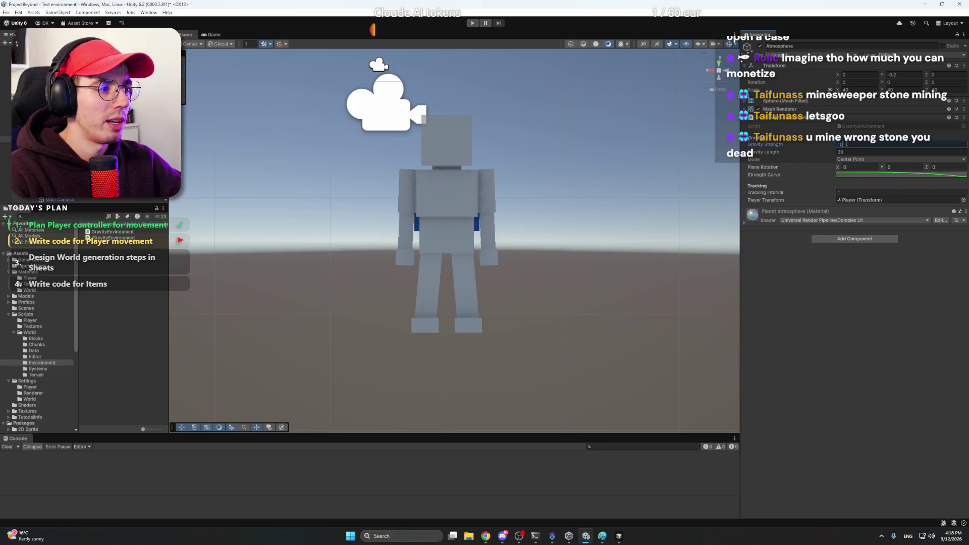
Playtest the game, walking the blocky character across the voxel planet to a tree, then stop.
{"action": "left_click", "coordinate": [473, 23]}
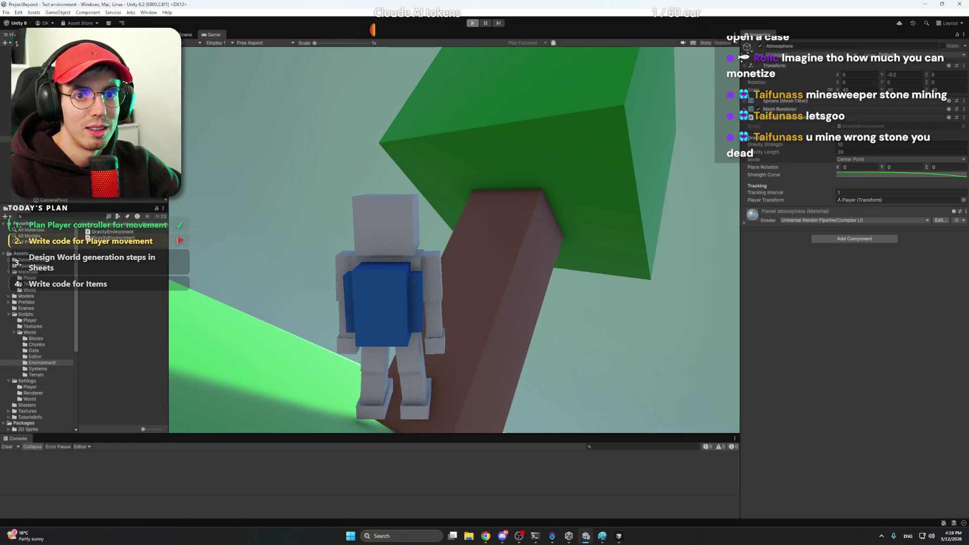
{"action": "left_click", "coordinate": [473, 24]}
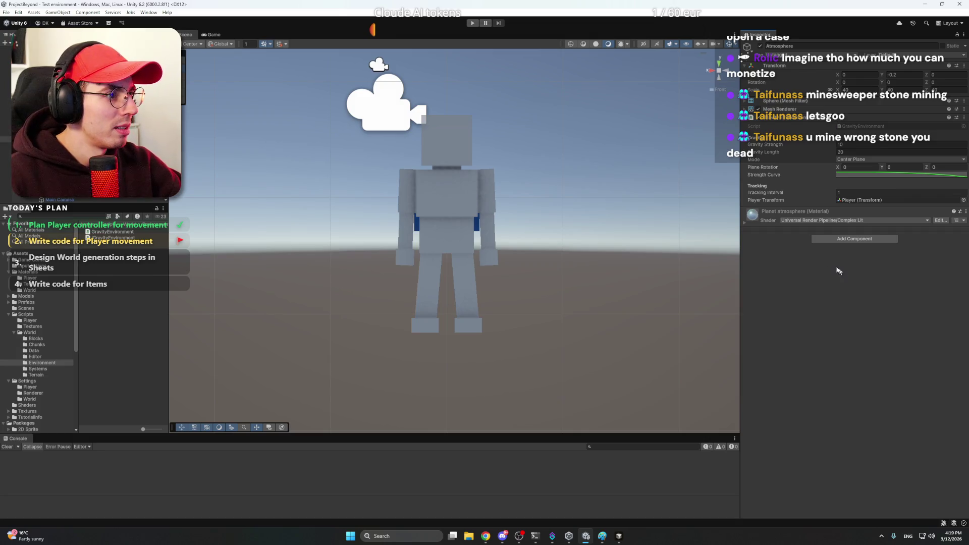
Start a new playtest with Center Plane gravity and walk among the trees.
{"action": "left_click", "coordinate": [473, 23]}
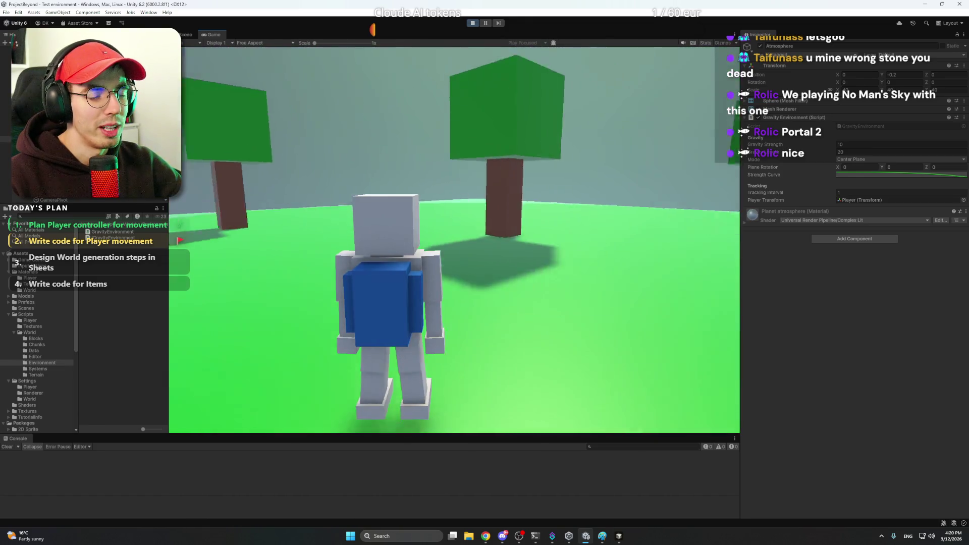
Try saving the scene with Ctrl+S while the playtest keeps running.
{"action": "key", "text": "ctrl+s"}
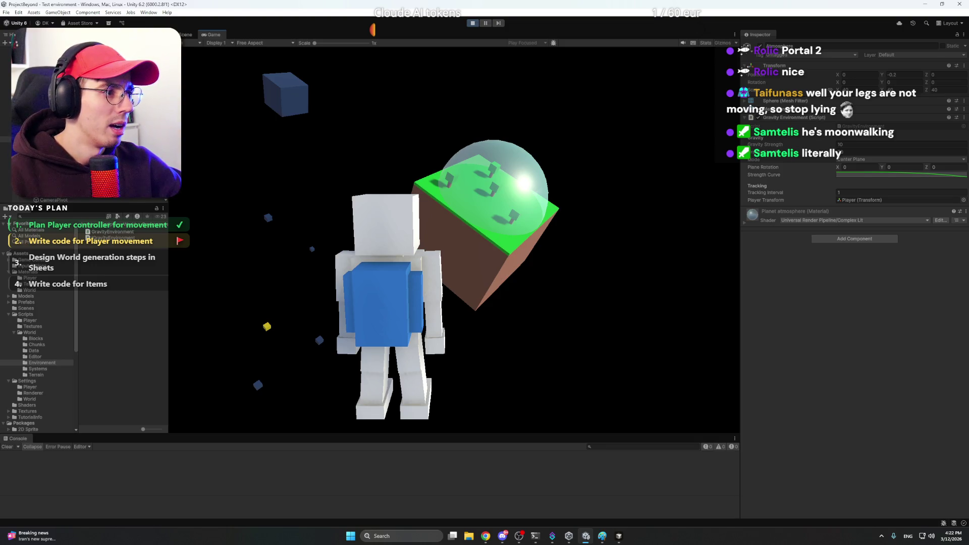
Finish moving the character around the planet, stop the playtest, and close Build Profiles.
{"action": "key", "text": "w"}
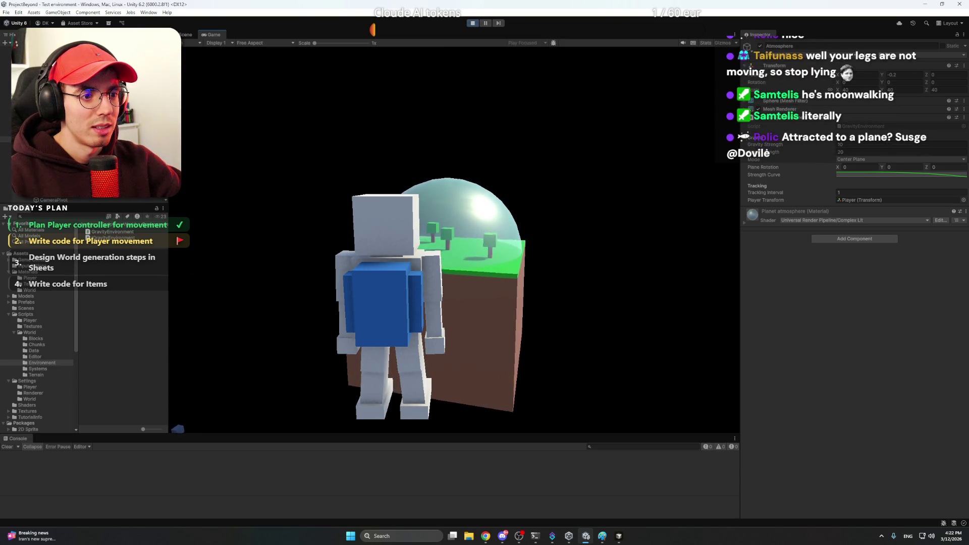
{"action": "left_click", "coordinate": [472, 22]}
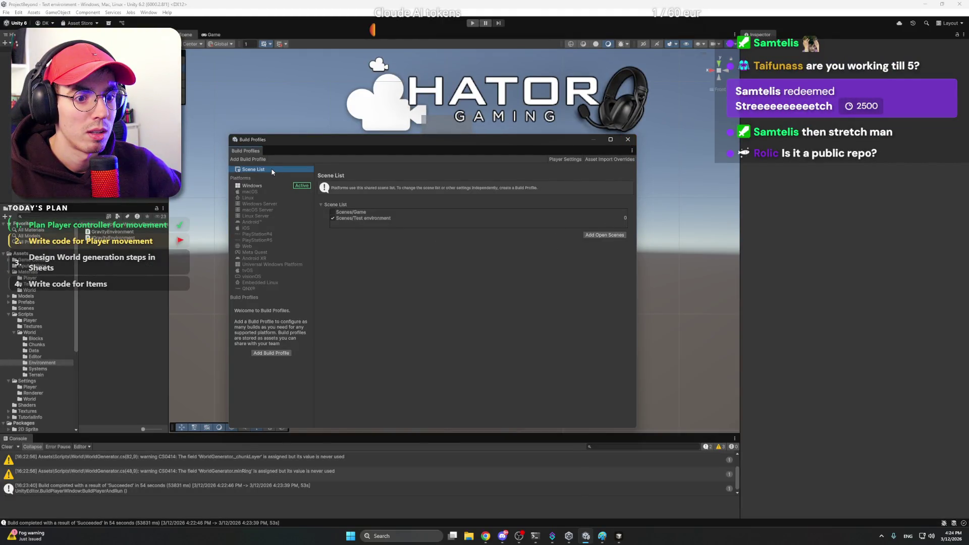
{"action": "left_click", "coordinate": [628, 140]}
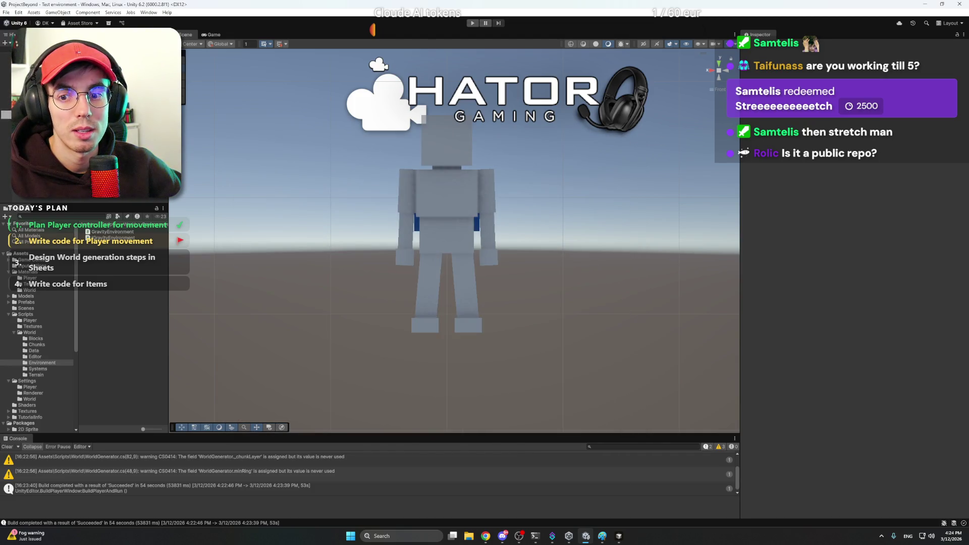
Cancel the running build and start a new Windows build into ProjectBeyond/Builds/11.
{"action": "left_click", "coordinate": [569, 273]}
{"action": "left_click", "coordinate": [6, 12]}
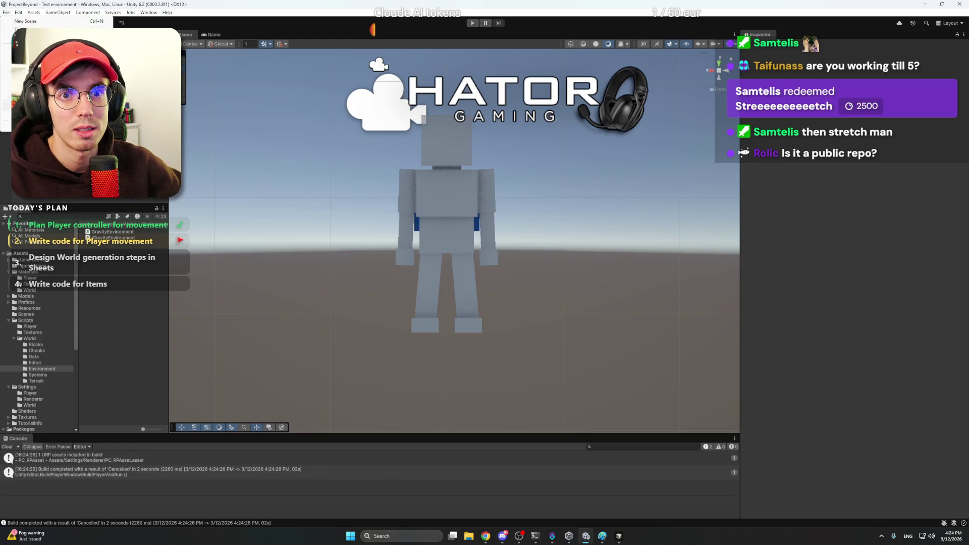
{"action": "left_click", "coordinate": [31, 112]}
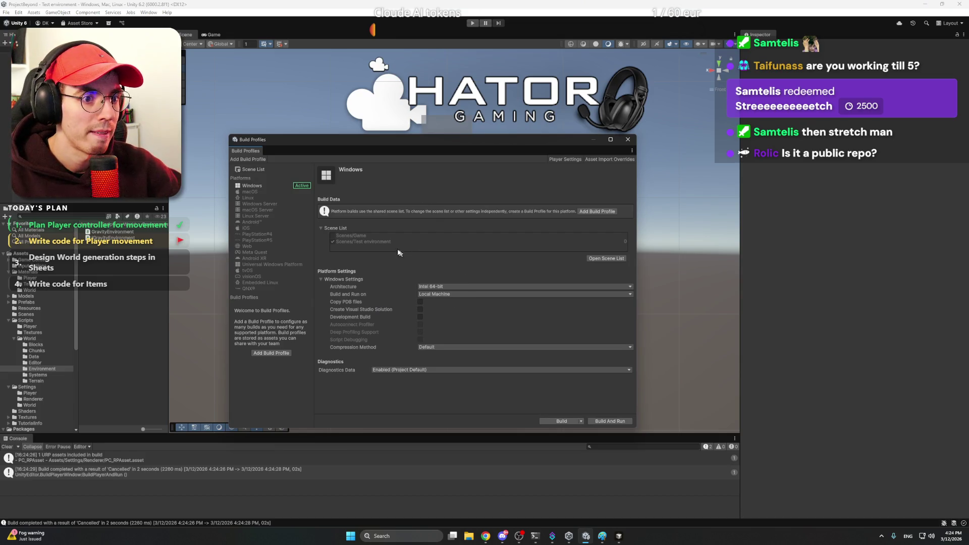
{"action": "left_click", "coordinate": [559, 421]}
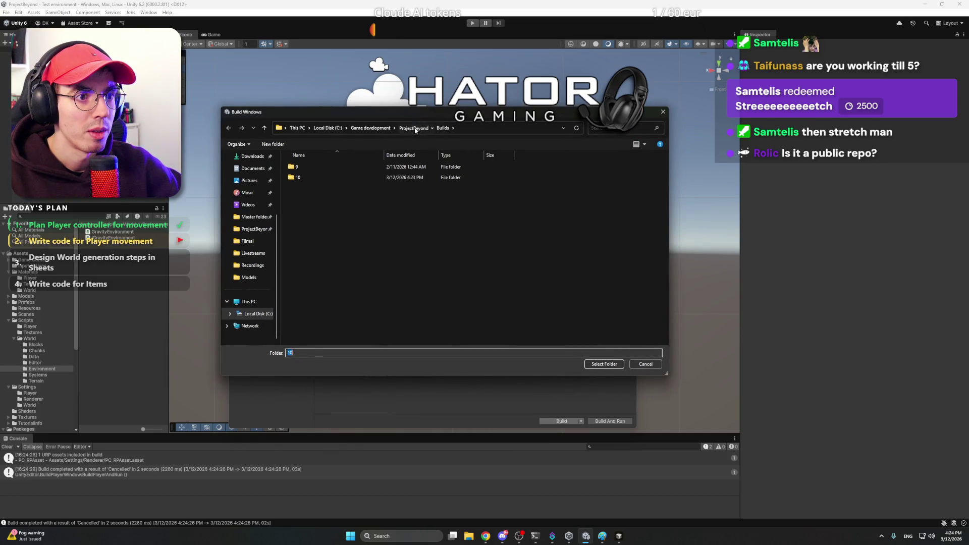
{"action": "left_click", "coordinate": [413, 128]}
{"action": "double_click", "coordinate": [326, 181]}
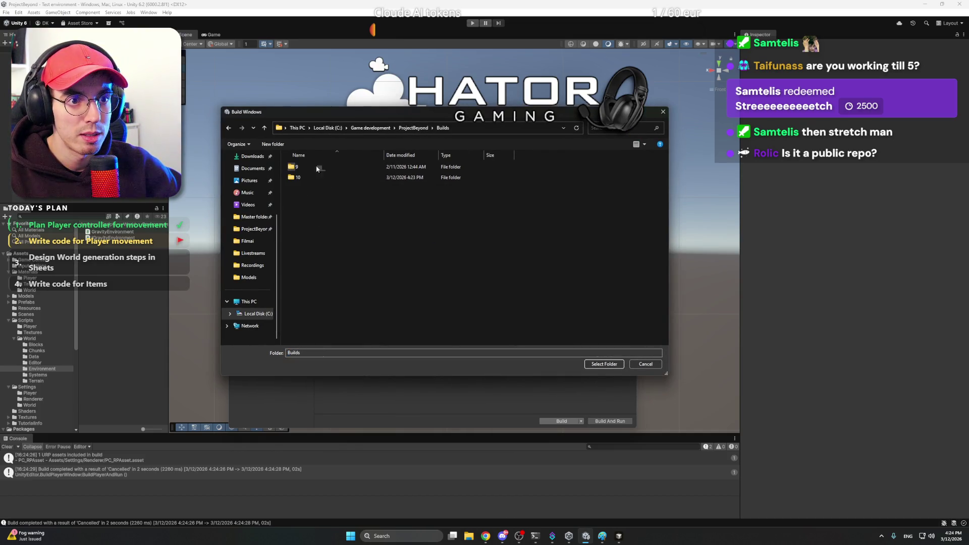
{"action": "type", "text": "11"}
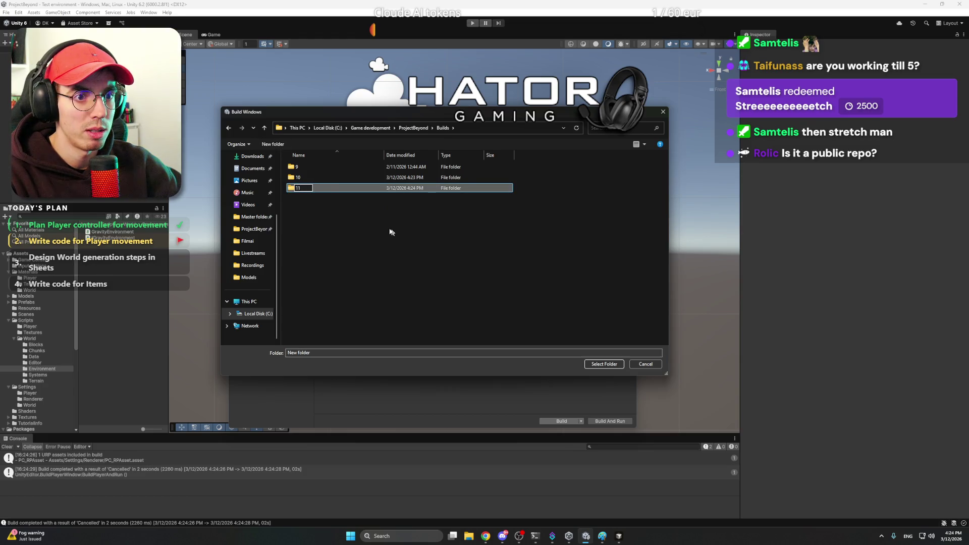
{"action": "key", "text": "Return"}
{"action": "double_click", "coordinate": [340, 189]}
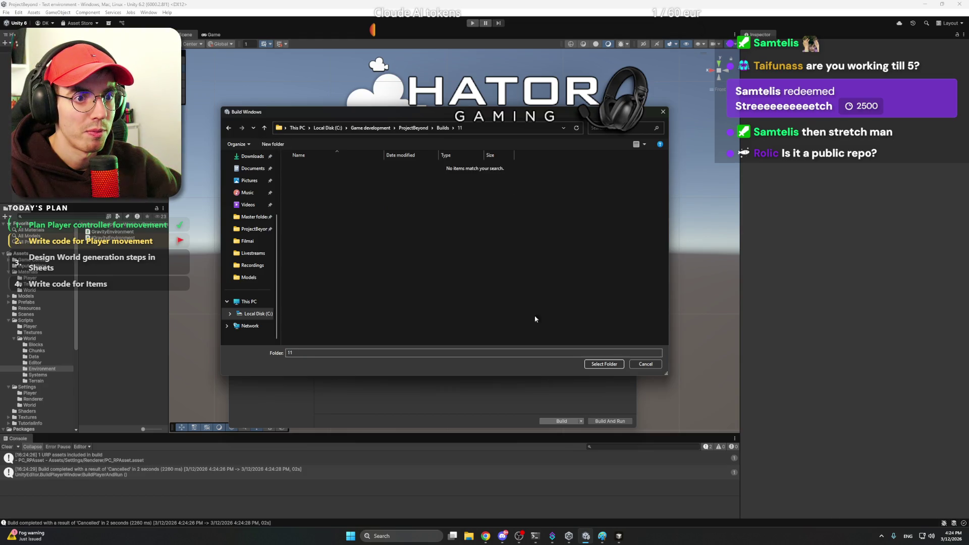
{"action": "left_click", "coordinate": [601, 364]}
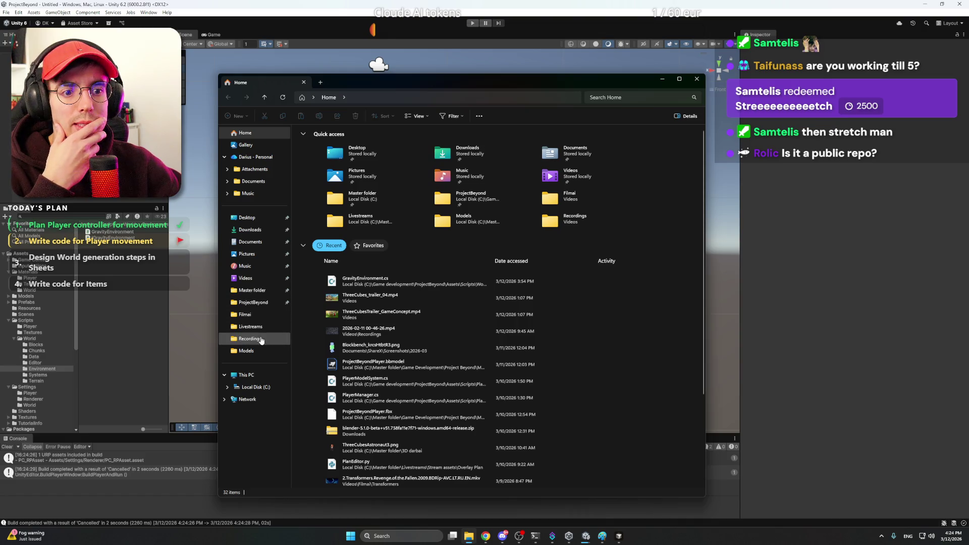
Navigate File Explorer to C: > Game development > ProjectBeyond > Builds.
{"action": "left_click", "coordinate": [263, 376]}
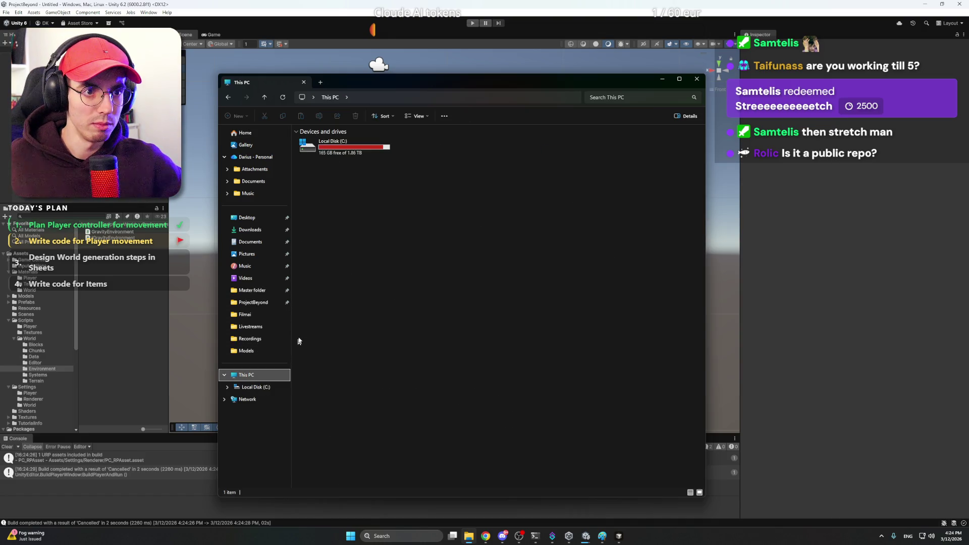
{"action": "left_click", "coordinate": [341, 143]}
{"action": "double_click", "coordinate": [341, 143]}
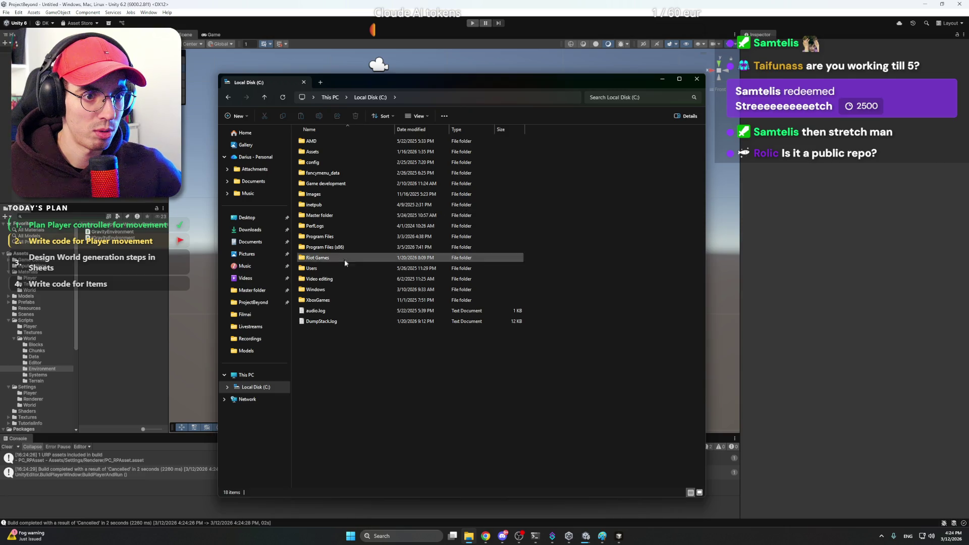
{"action": "double_click", "coordinate": [345, 184]}
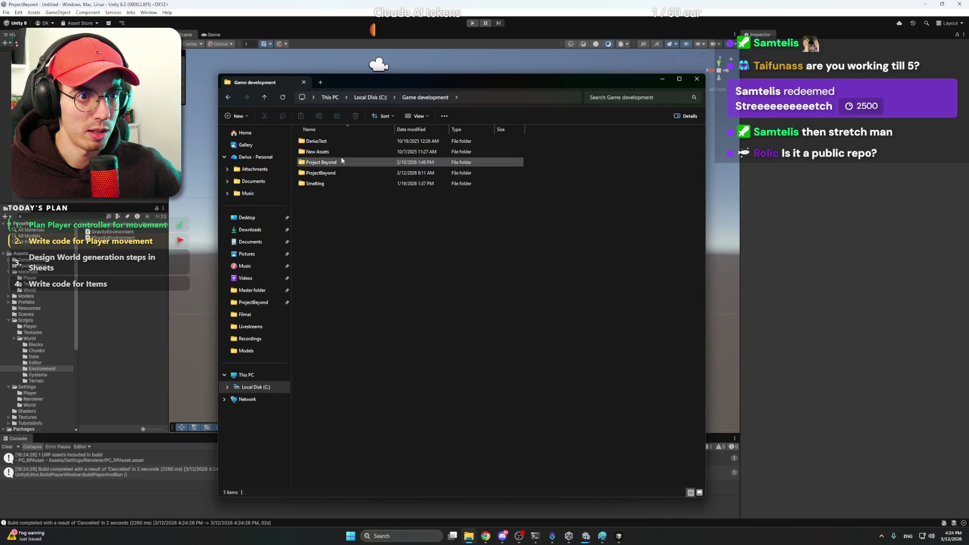
{"action": "double_click", "coordinate": [347, 173]}
{"action": "left_click", "coordinate": [340, 152]}
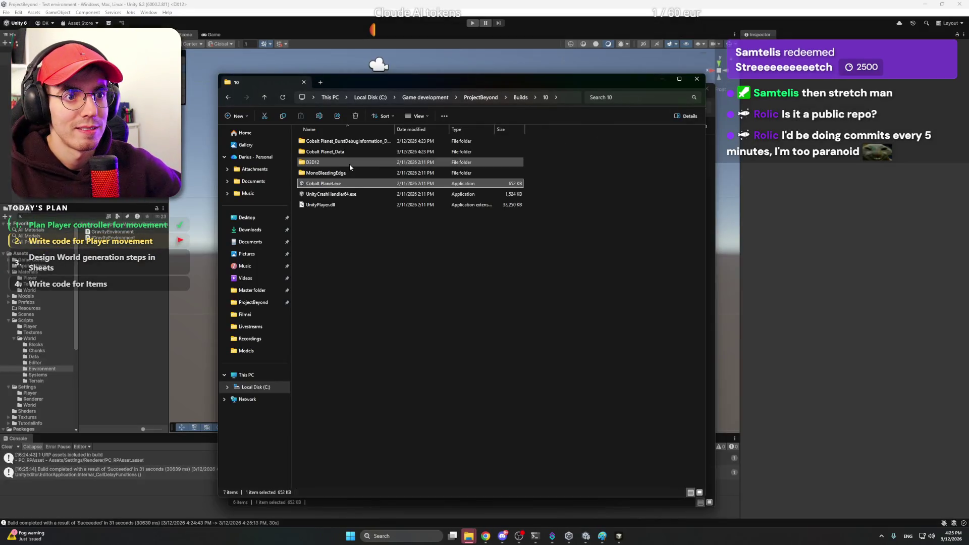
Launch Cobalt Planet.exe from build folder 9.
{"action": "left_click", "coordinate": [364, 252]}
{"action": "key", "text": "BackSpace"}
{"action": "left_click", "coordinate": [350, 146]}
{"action": "double_click", "coordinate": [350, 146]}
{"action": "double_click", "coordinate": [356, 184]}
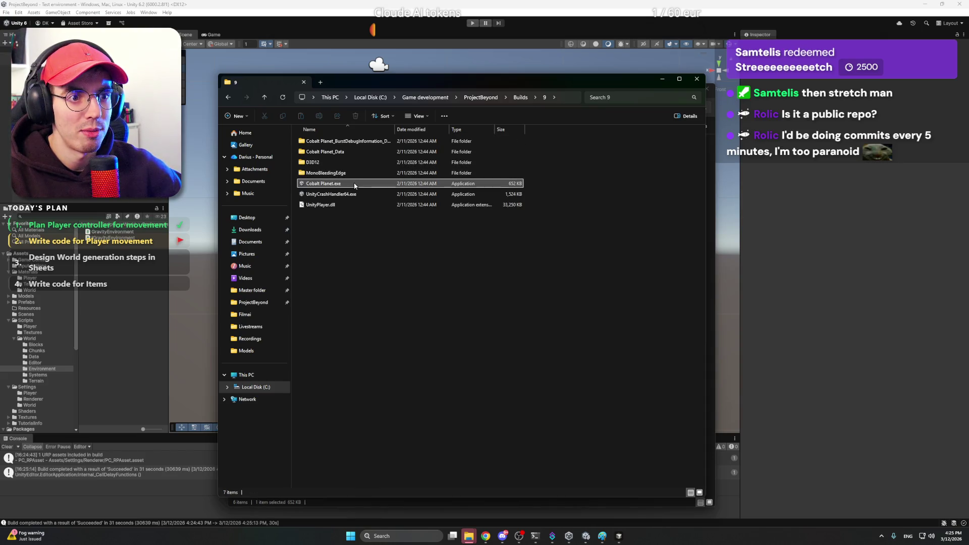
Minimize both Explorer windows and close Unity's Build Profiles window.
{"action": "left_click", "coordinate": [662, 80]}
{"action": "left_click", "coordinate": [672, 89]}
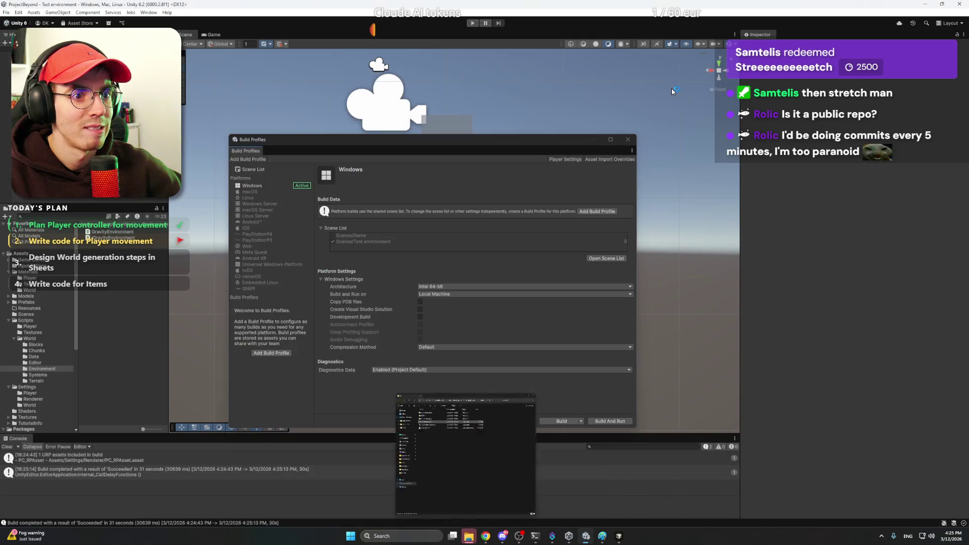
{"action": "left_click", "coordinate": [628, 140]}
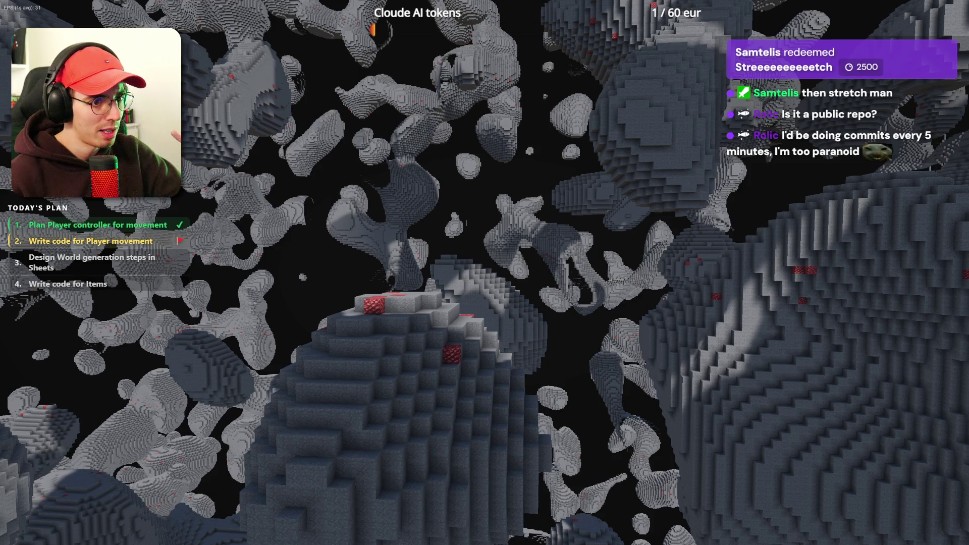
Fly forward through the asteroid field, weaving past large rocks, blob clusters and lit voxel walls.
{"action": "key", "text": "w"}
{"action": "key", "text": "w"}
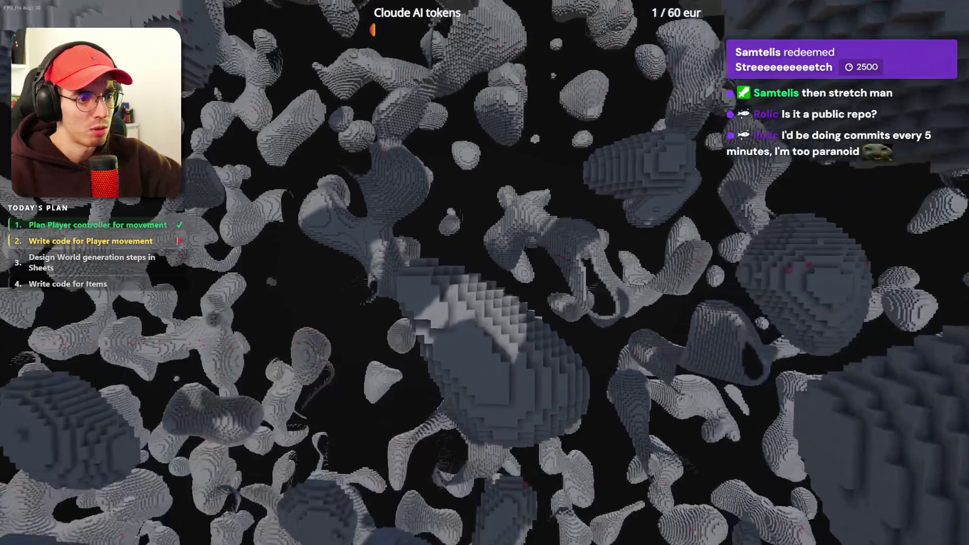
{"action": "key", "text": "w"}
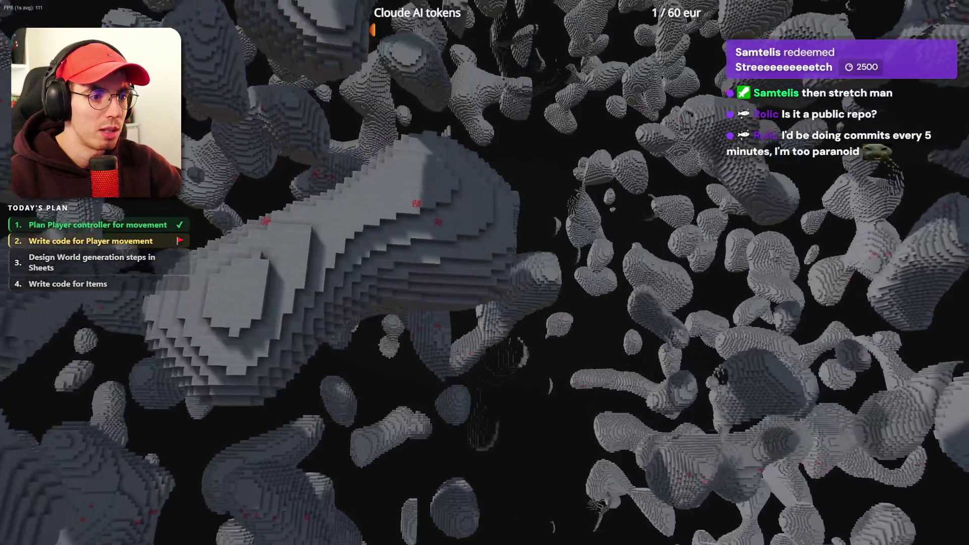
{"action": "key", "text": "w"}
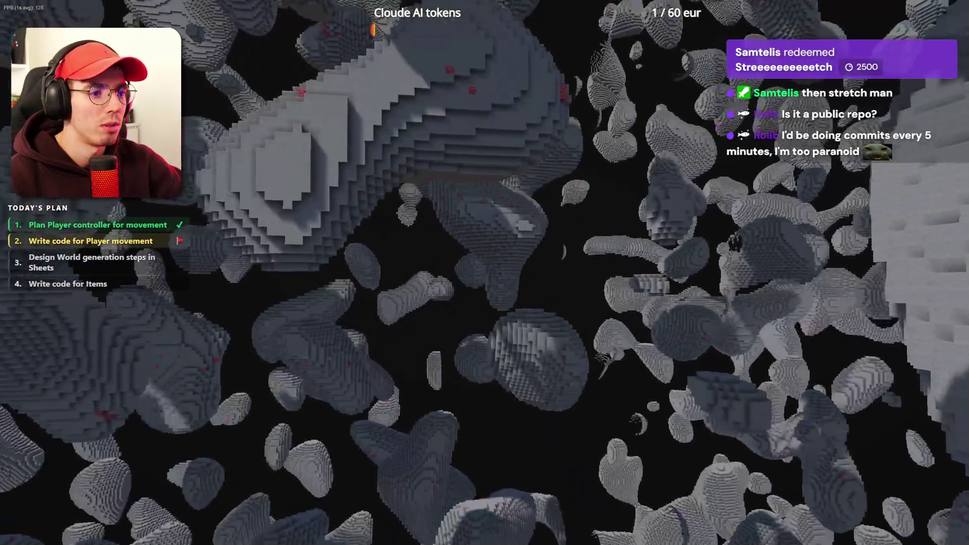
{"action": "key", "text": "w"}
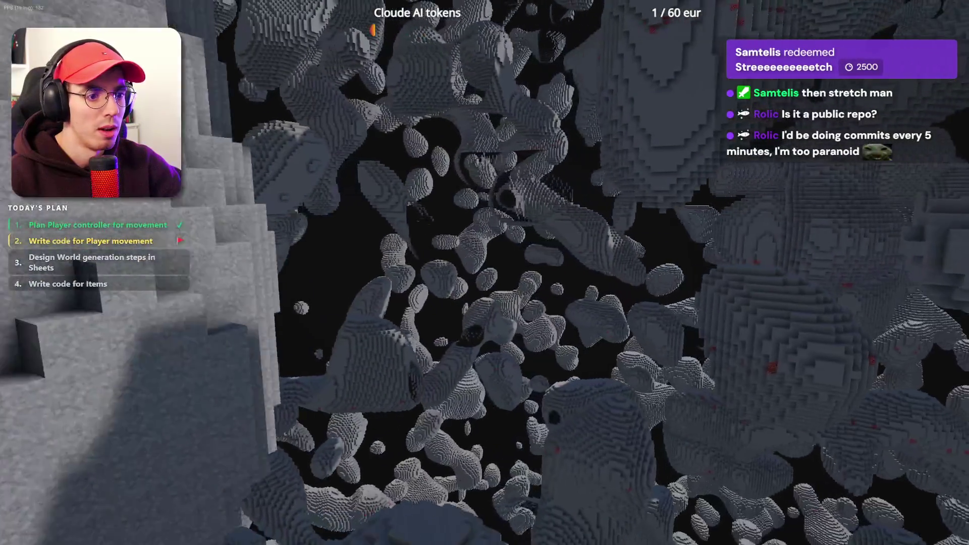
{"action": "key", "text": "w"}
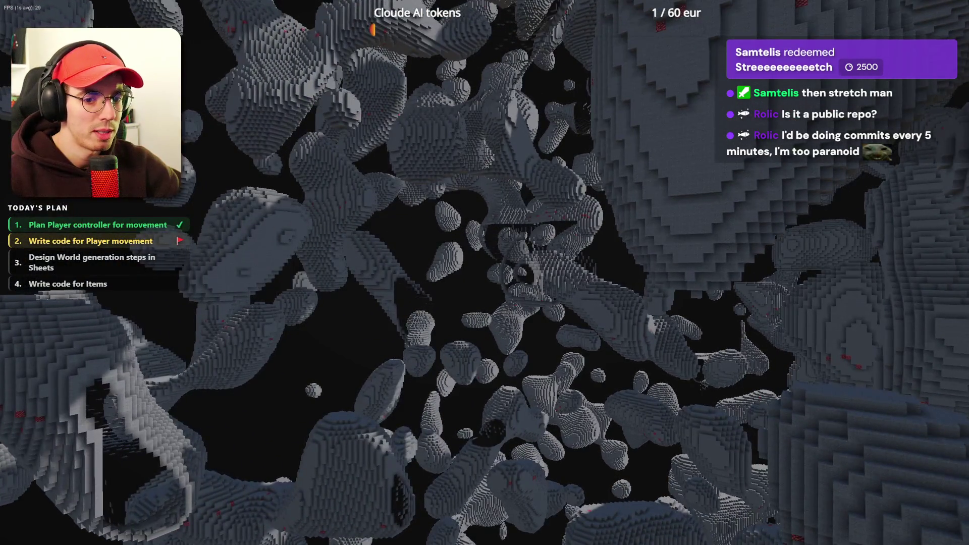
{"action": "key", "text": "w"}
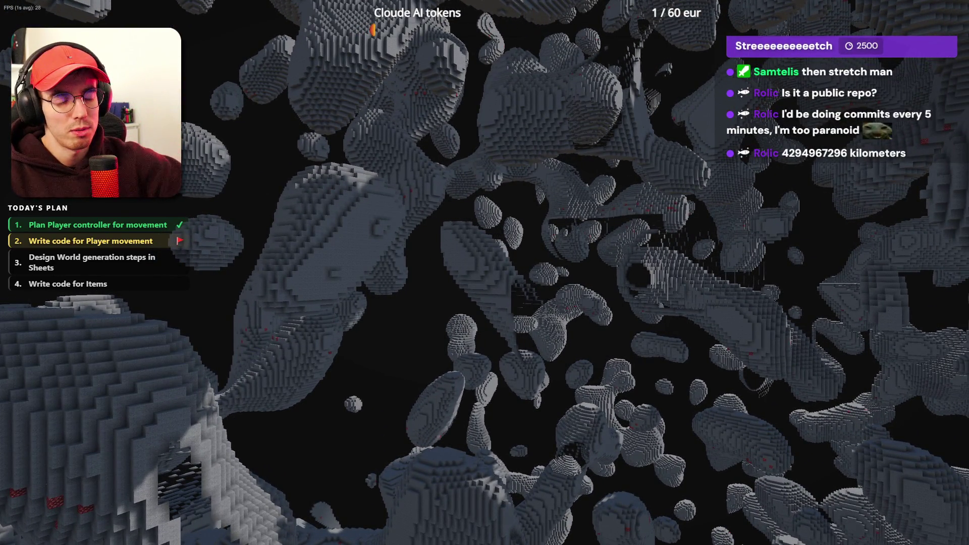
{"action": "key", "text": "w"}
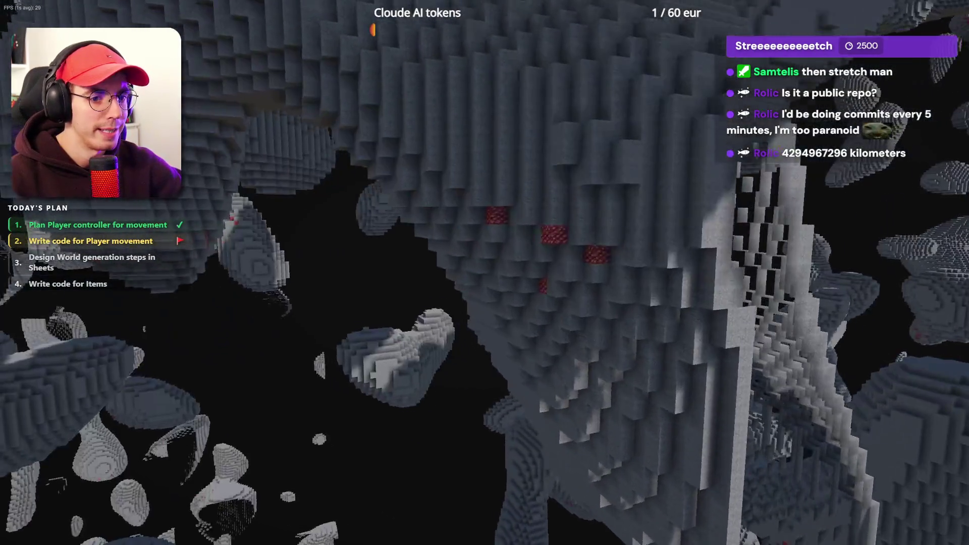
{"action": "key", "text": "w"}
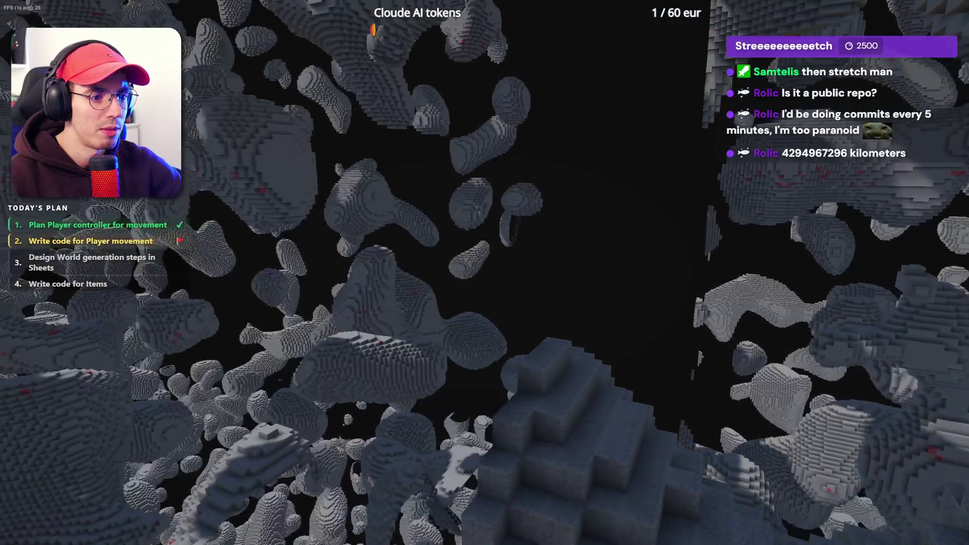
{"action": "key", "text": "w"}
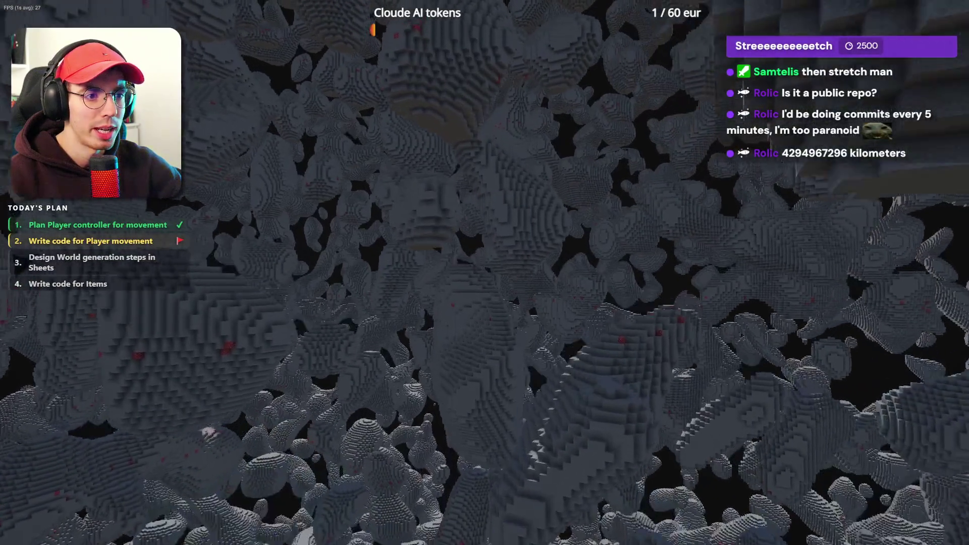
{"action": "key", "text": "w"}
{"action": "key", "text": "w"}
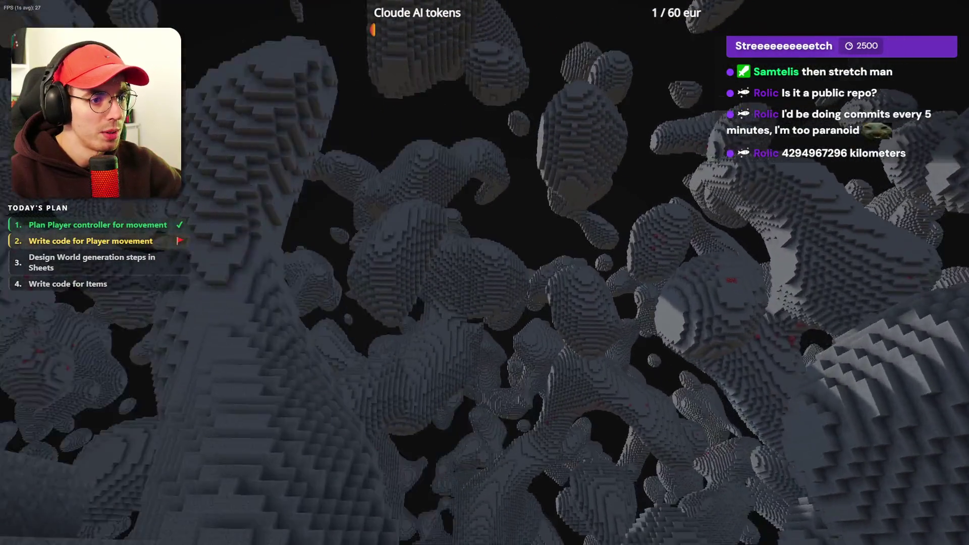
{"action": "key", "text": "w"}
{"action": "key", "text": "w"}
{"action": "key", "text": "w"}
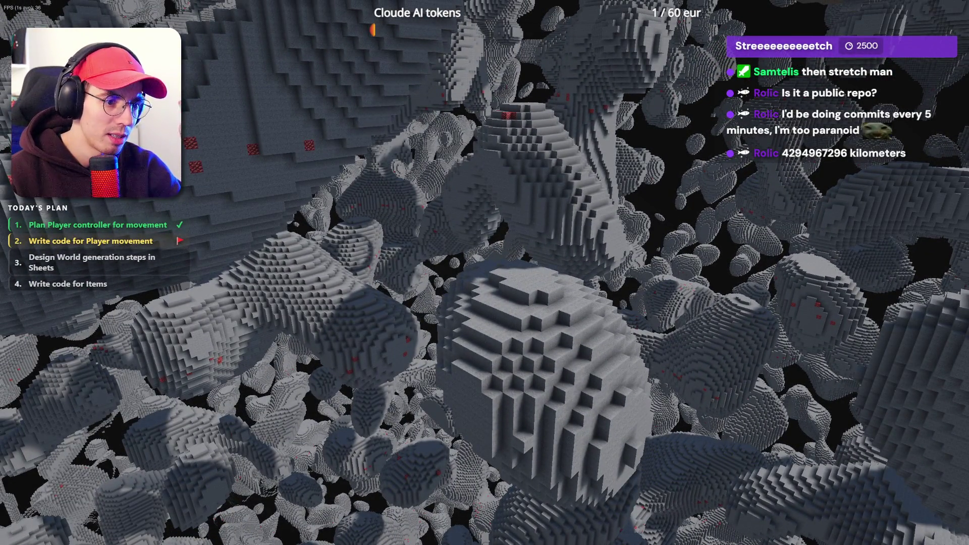
{"action": "key", "text": "w"}
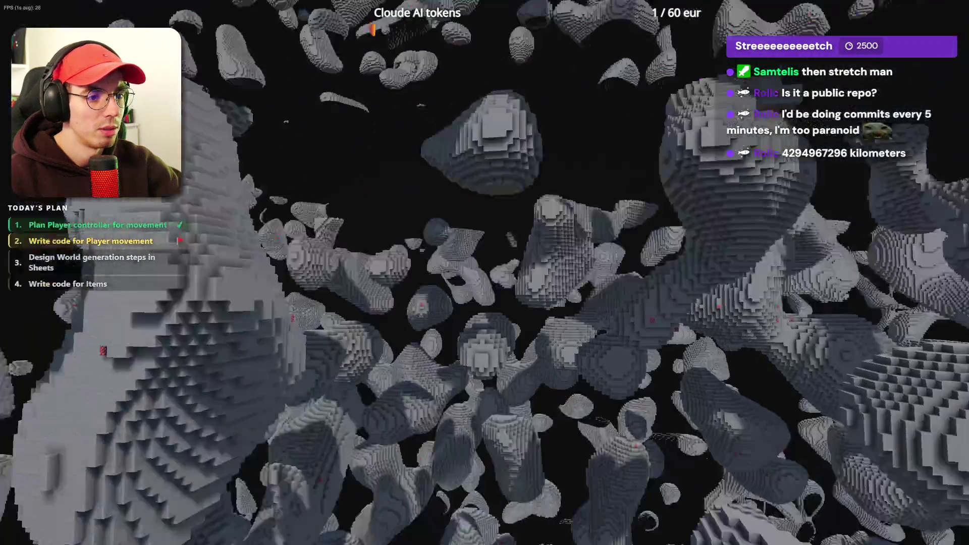
Keep flying among the asteroids, then Alt+Tab out of the fullscreen game.
{"action": "key", "text": "alt+Tab"}
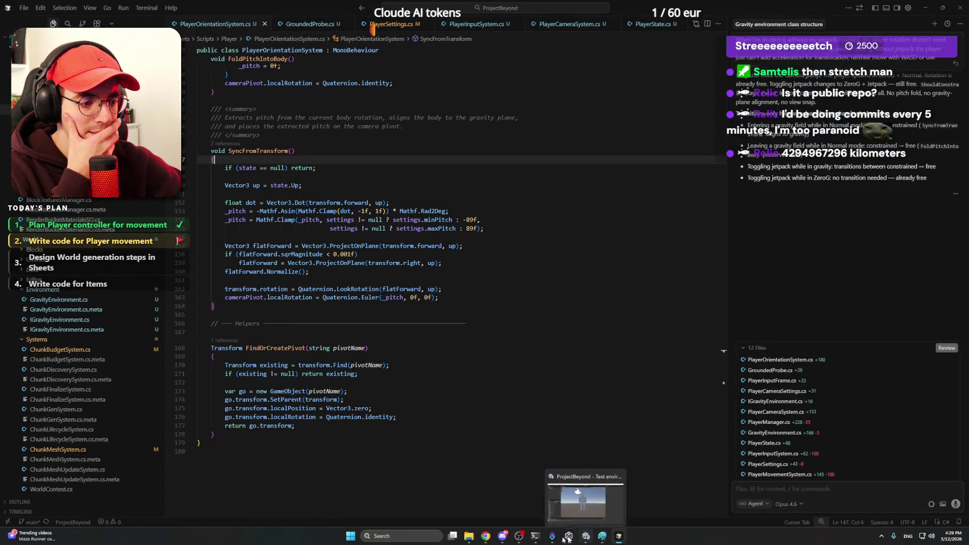
Bring the Builds/11 Explorer window forward and launch its Cobalt Planet.exe.
{"action": "mouse_move", "coordinate": [469, 537]}
{"action": "left_click", "coordinate": [485, 502]}
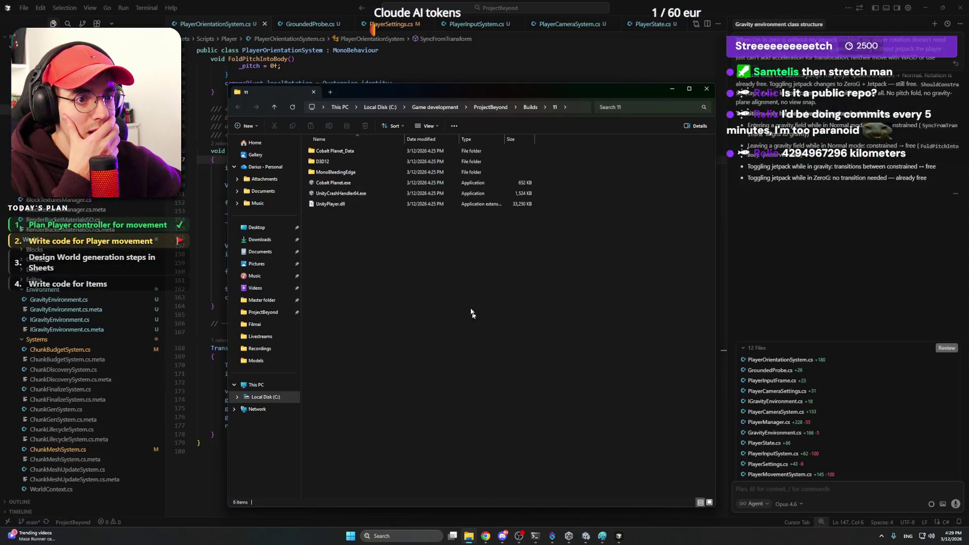
{"action": "double_click", "coordinate": [359, 181]}
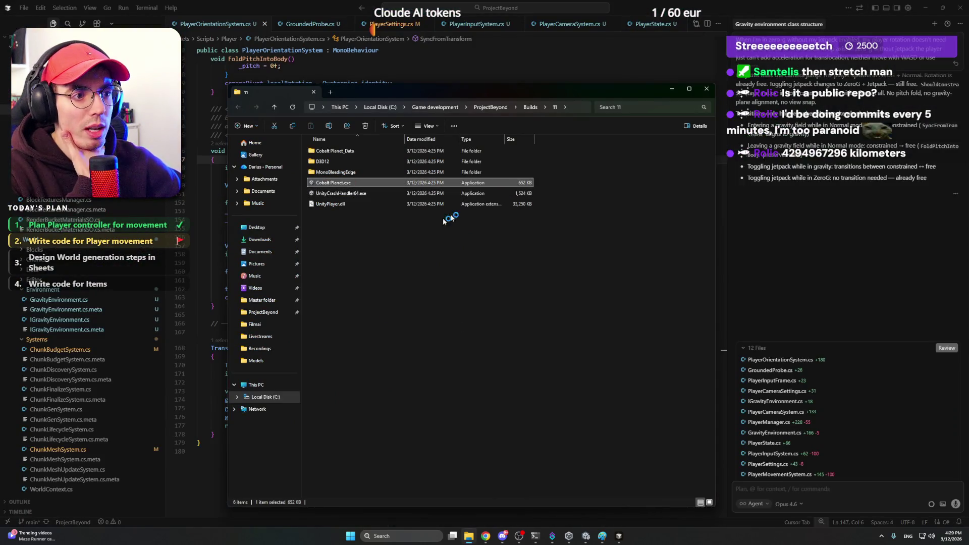